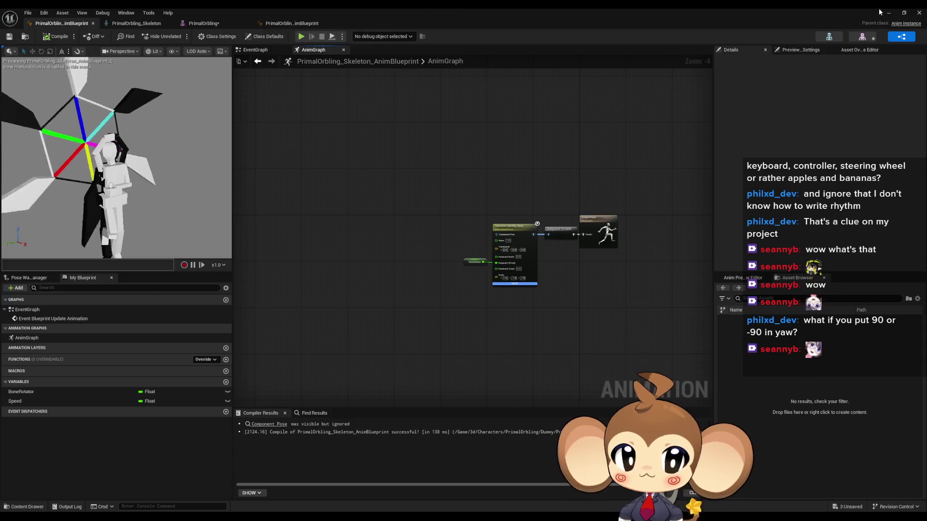
Delete the three PrimalOrbling assets inside NewFolder
{"action": "left_click", "coordinate": [323, 23]}
{"action": "left_click", "coordinate": [888, 14]}
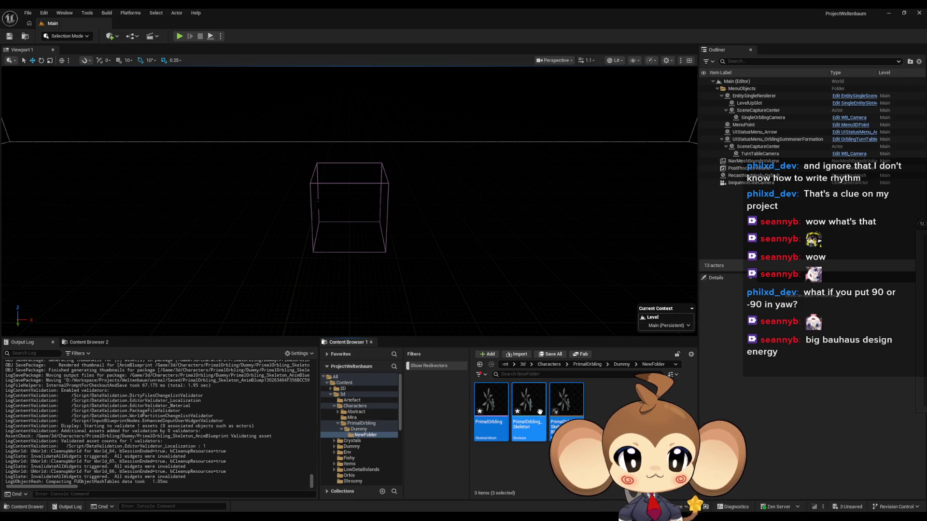
{"action": "key", "text": "Delete"}
{"action": "key", "text": "Escape"}
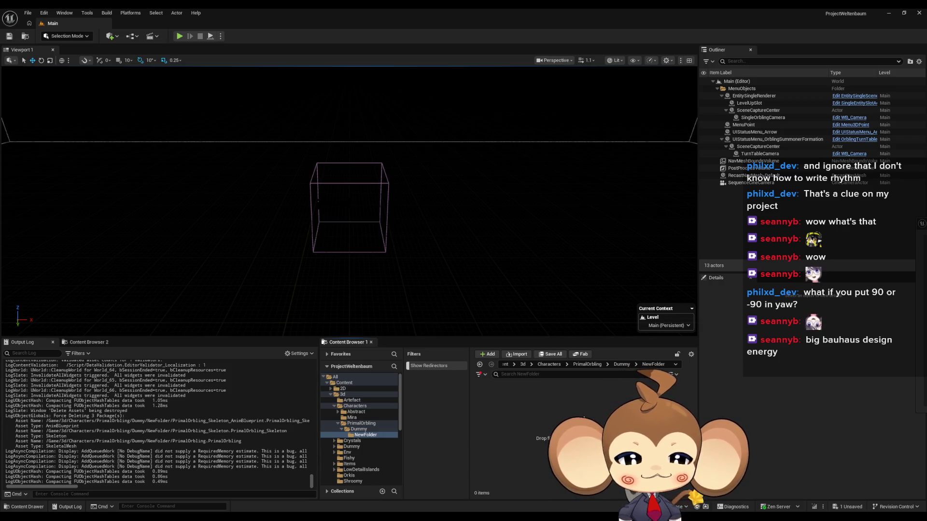
Delete the now-empty NewFolder from the Dummy folder
{"action": "left_click", "coordinate": [621, 364]}
{"action": "left_click", "coordinate": [491, 400]}
{"action": "key", "text": "Delete"}
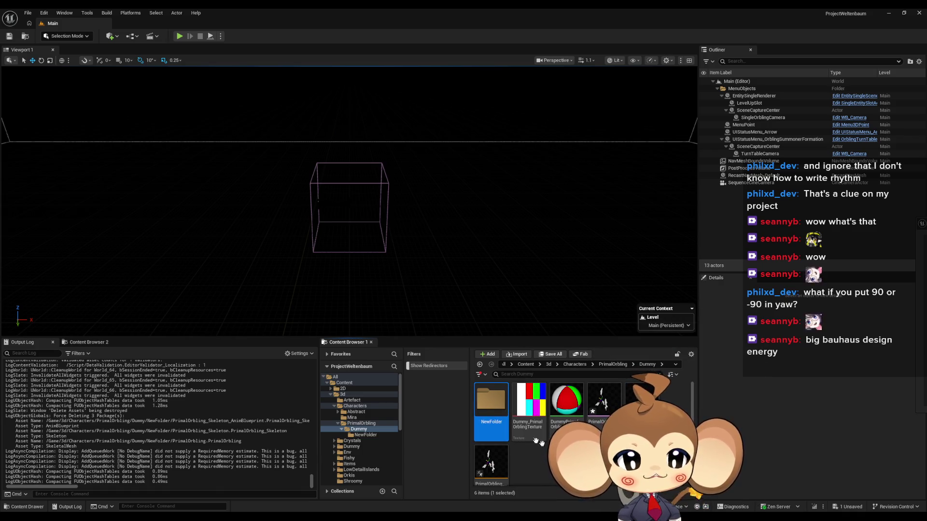
{"action": "left_click", "coordinate": [537, 442]}
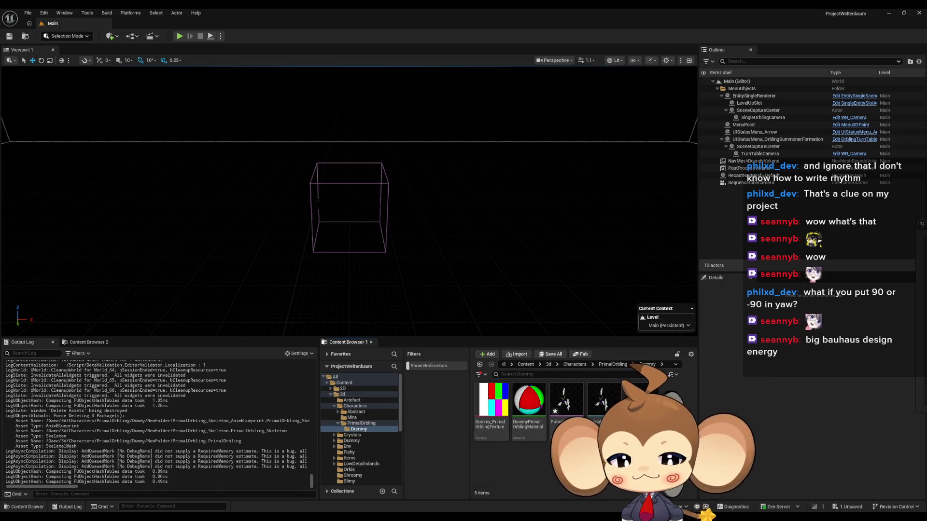
Recompile the PrimalOrbling animation blueprint
{"action": "mouse_move", "coordinate": [387, 505]}
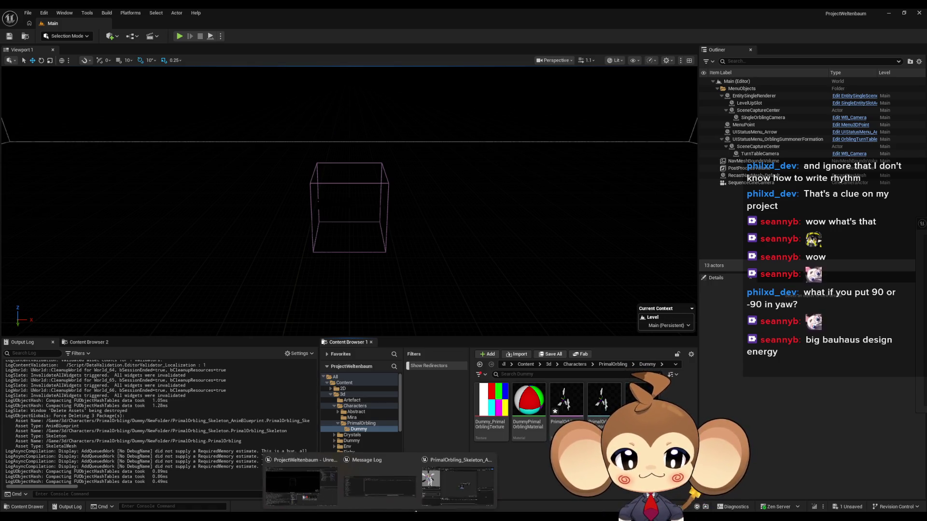
{"action": "left_click", "coordinate": [449, 492]}
{"action": "scroll", "coordinate": [425, 326], "scroll_direction": "up", "scroll_amount": 5}
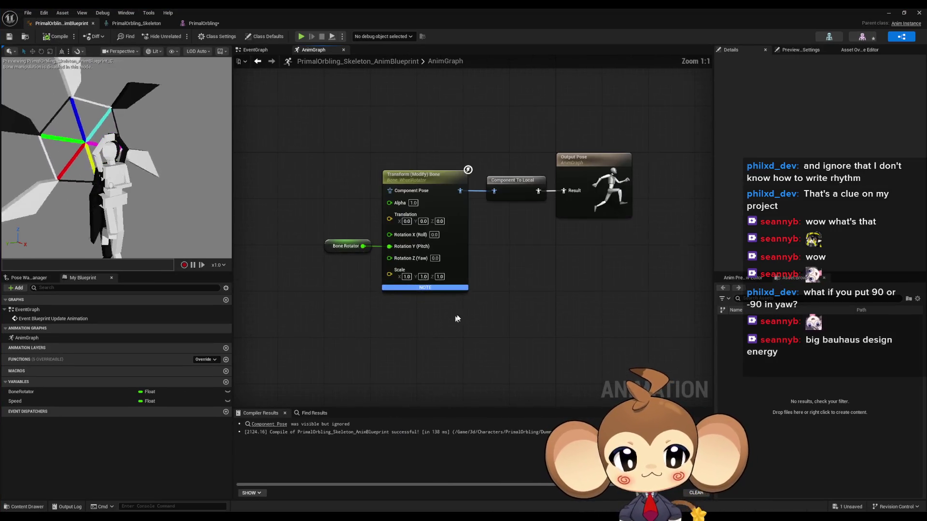
{"action": "left_click", "coordinate": [56, 36]}
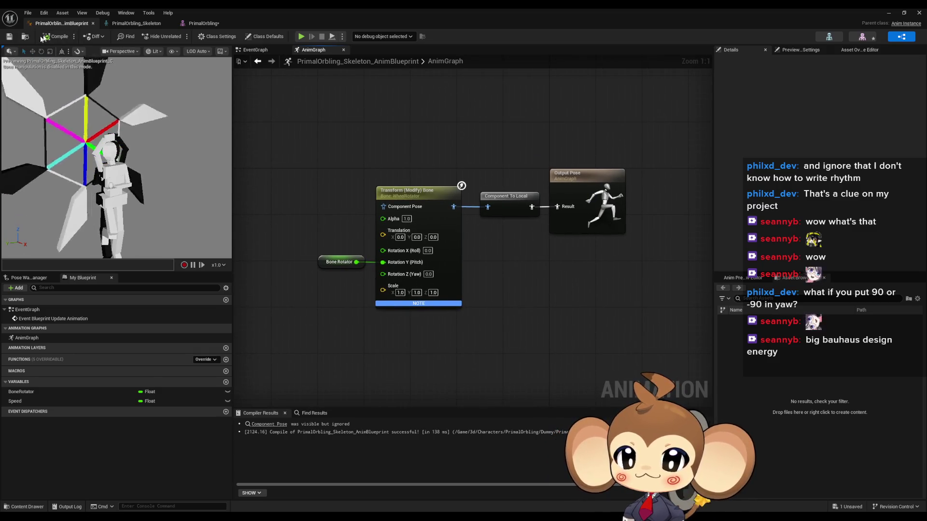
Check the PrimalOrbling skeleton and mesh editors, then start a play test of the level
{"action": "left_click", "coordinate": [136, 23]}
{"action": "left_click", "coordinate": [221, 26]}
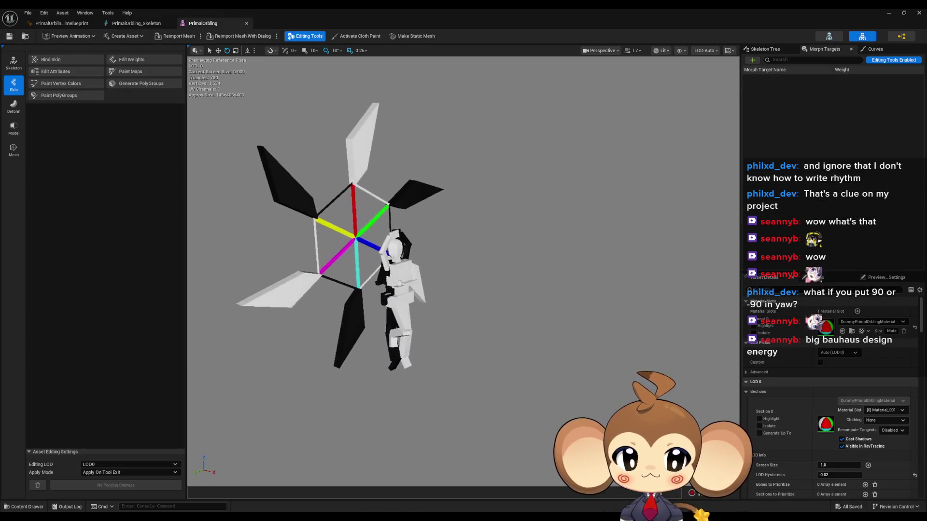
{"action": "left_click", "coordinate": [890, 14]}
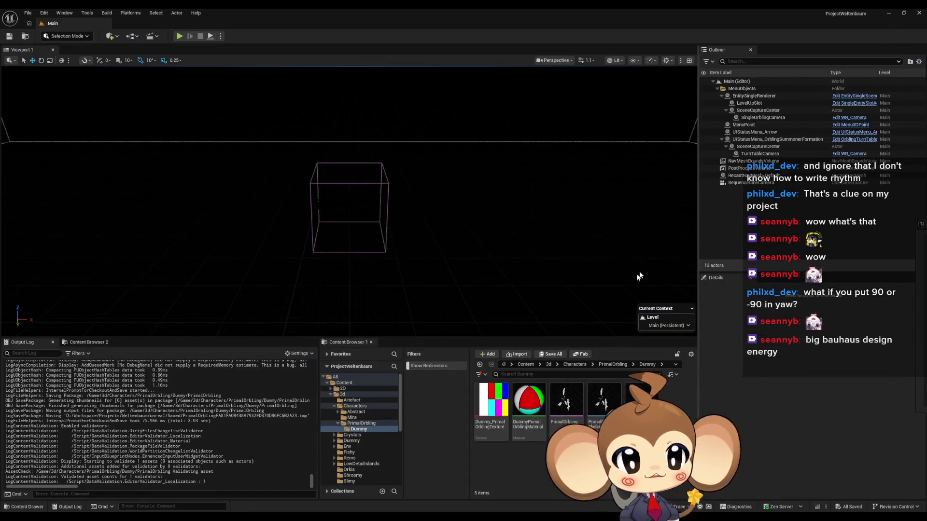
{"action": "left_click", "coordinate": [179, 37]}
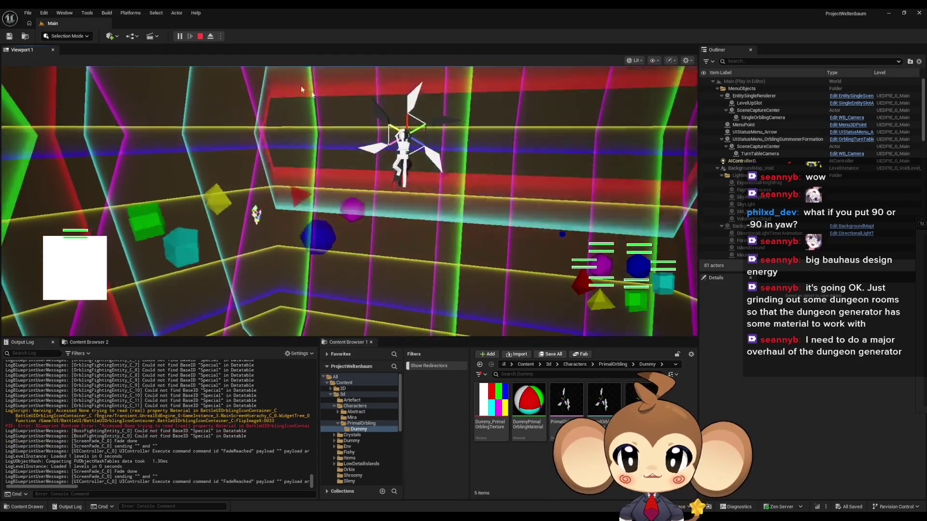
Stop the Play-In-Editor session
{"action": "left_click", "coordinate": [200, 36]}
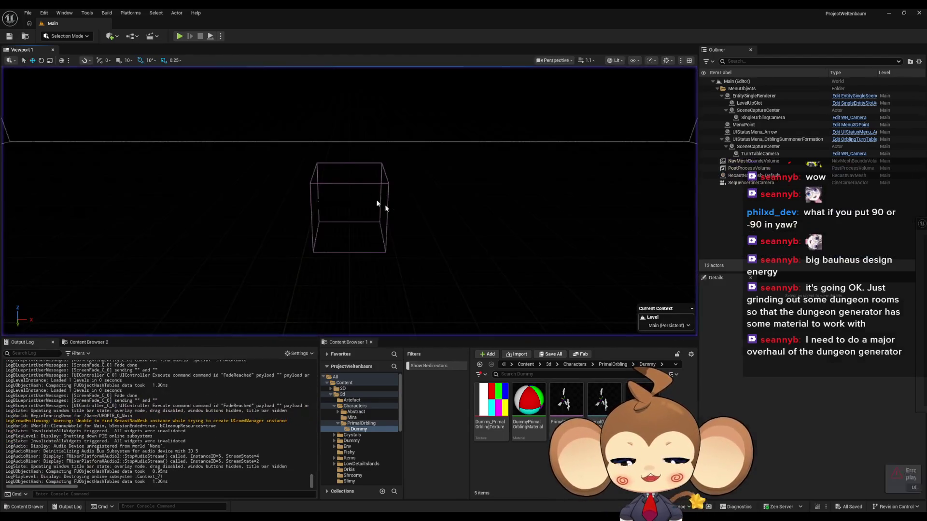
Browse Content, Sequences and Void, then open the Maps > Intro folder
{"action": "left_click", "coordinate": [527, 366]}
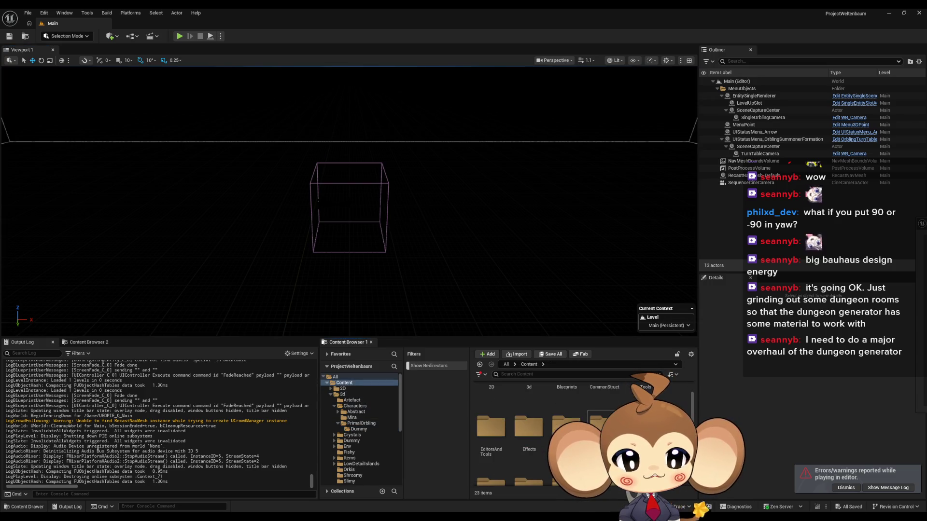
{"action": "scroll", "coordinate": [531, 434], "scroll_direction": "down", "scroll_amount": 1}
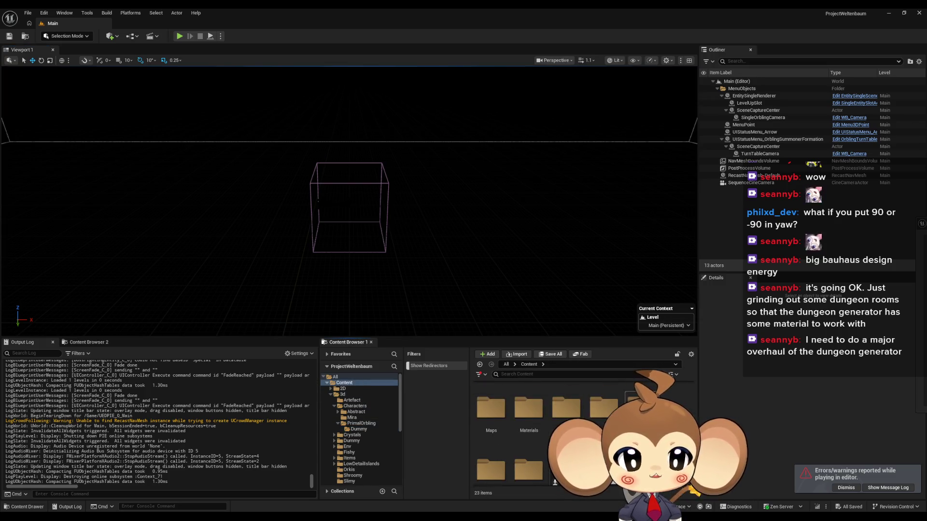
{"action": "scroll", "coordinate": [531, 435], "scroll_direction": "down", "scroll_amount": 3}
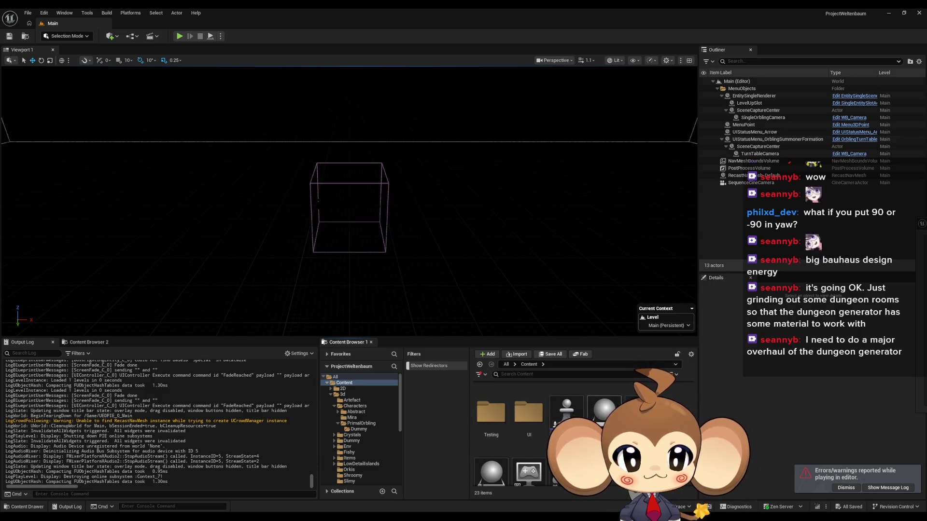
{"action": "scroll", "coordinate": [530, 435], "scroll_direction": "up", "scroll_amount": 3}
{"action": "double_click", "coordinate": [604, 410]}
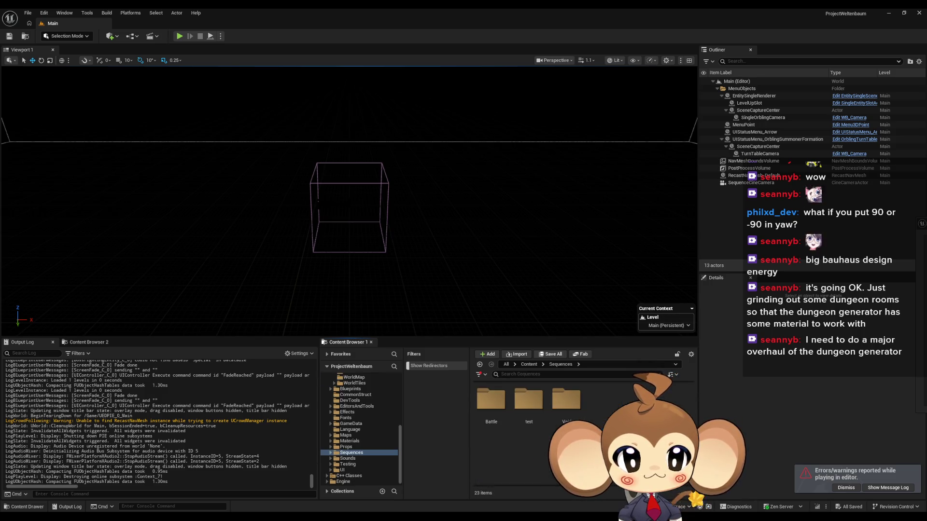
{"action": "double_click", "coordinate": [571, 406]}
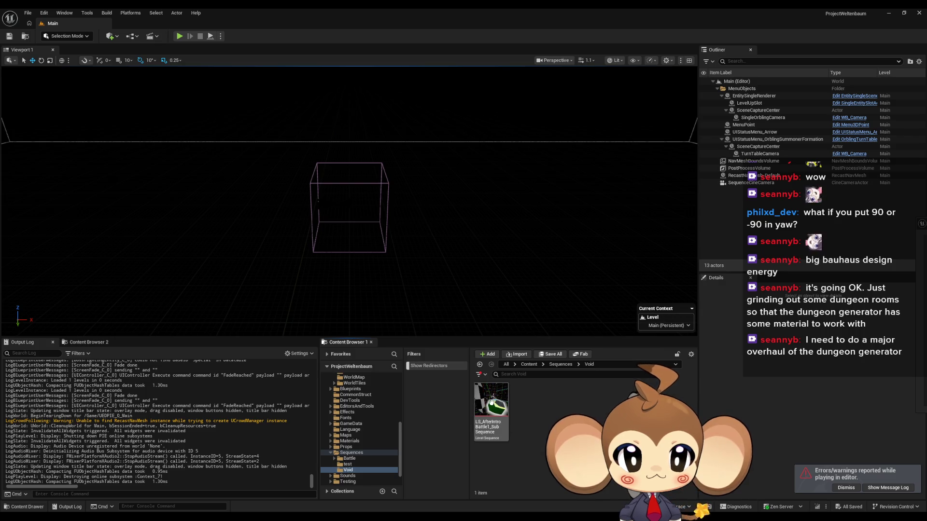
{"action": "left_click", "coordinate": [528, 365]}
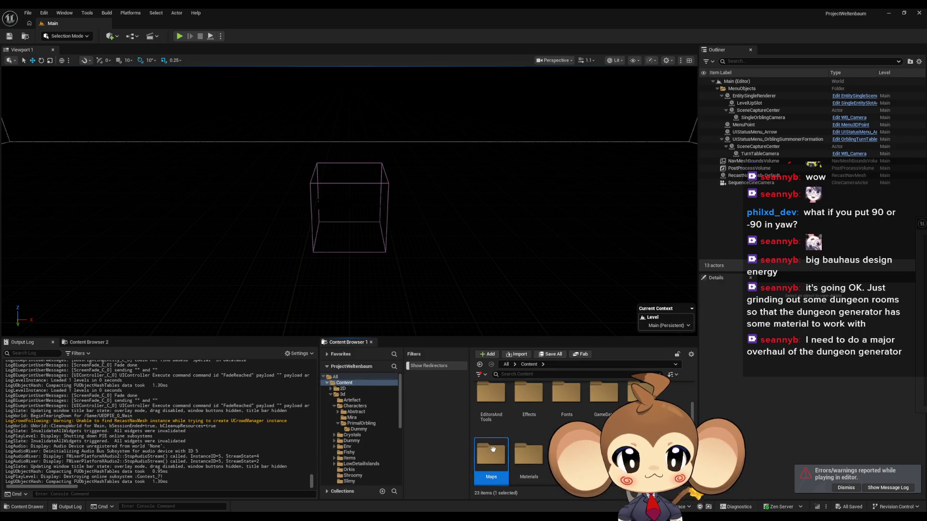
{"action": "double_click", "coordinate": [493, 450]}
{"action": "double_click", "coordinate": [604, 401]}
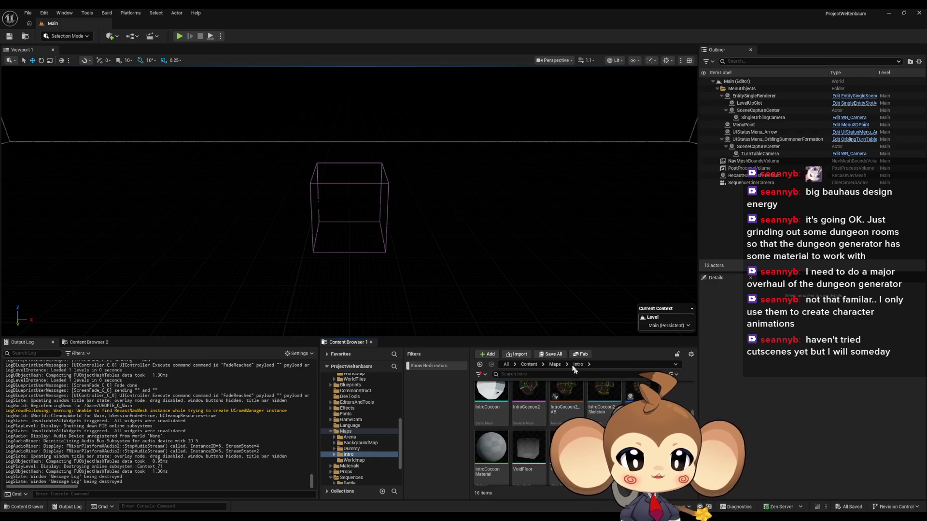
Load the VoidLevel map and open LS_AfterIntroBattle1_SubSequence from Sequences > Void
{"action": "mouse_move", "coordinate": [547, 395]}
{"action": "double_click", "coordinate": [566, 449]}
{"action": "key", "text": "alt+Left"}
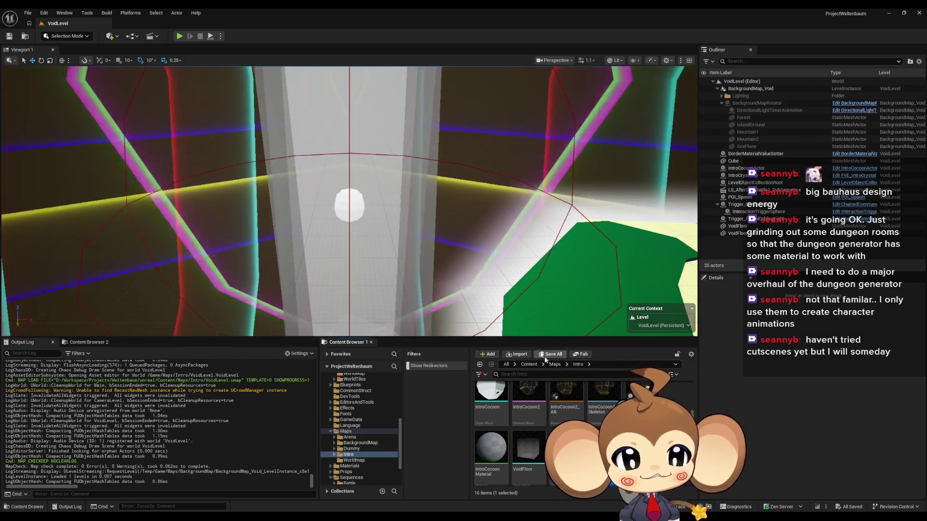
{"action": "double_click", "coordinate": [604, 391]}
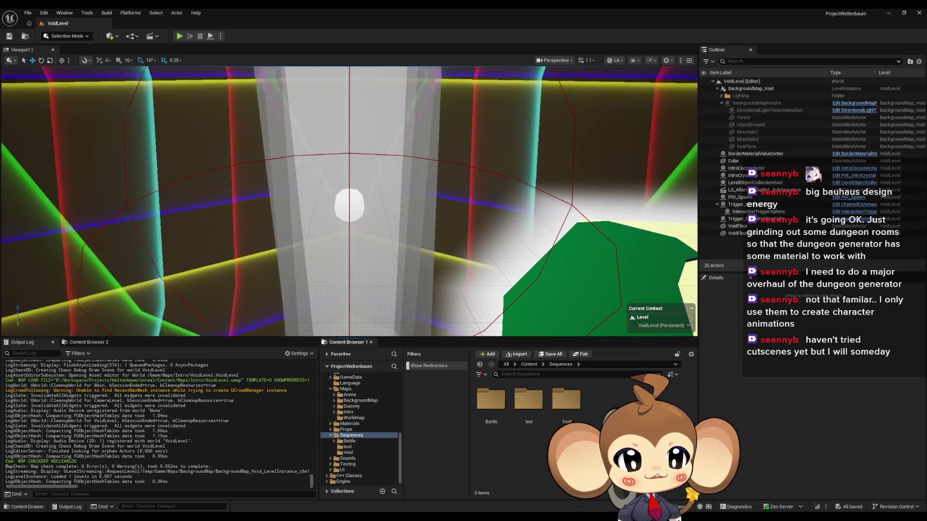
{"action": "double_click", "coordinate": [567, 391]}
{"action": "double_click", "coordinate": [495, 415]}
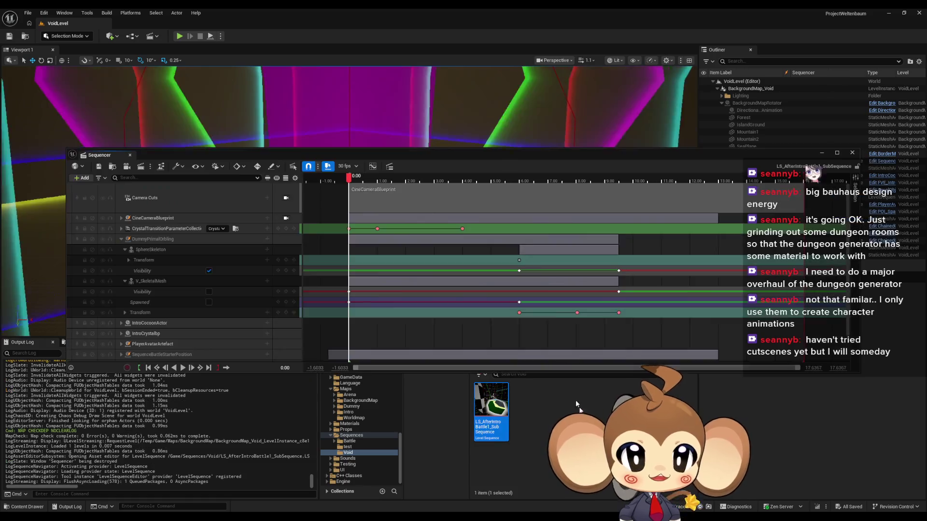
Dock the Sequencer window across the lower screen and view through the cinematic camera
{"action": "mouse_move", "coordinate": [424, 159]}
{"action": "left_mouse_down"}
{"action": "mouse_move", "coordinate": [421, 259]}
{"action": "mouse_move", "coordinate": [428, 117]}
{"action": "left_mouse_up"}
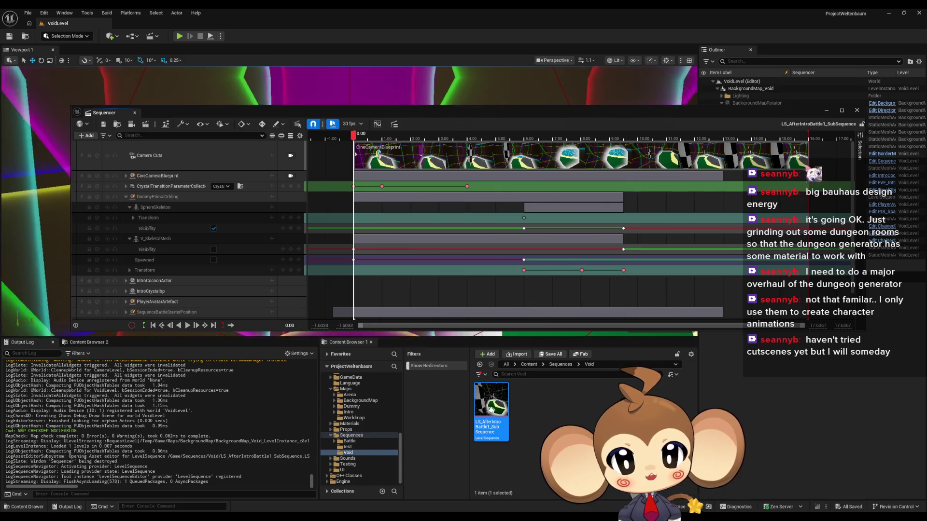
{"action": "mouse_move", "coordinate": [371, 113]}
{"action": "left_mouse_down"}
{"action": "mouse_move", "coordinate": [435, 214]}
{"action": "mouse_move", "coordinate": [349, 468]}
{"action": "left_mouse_up"}
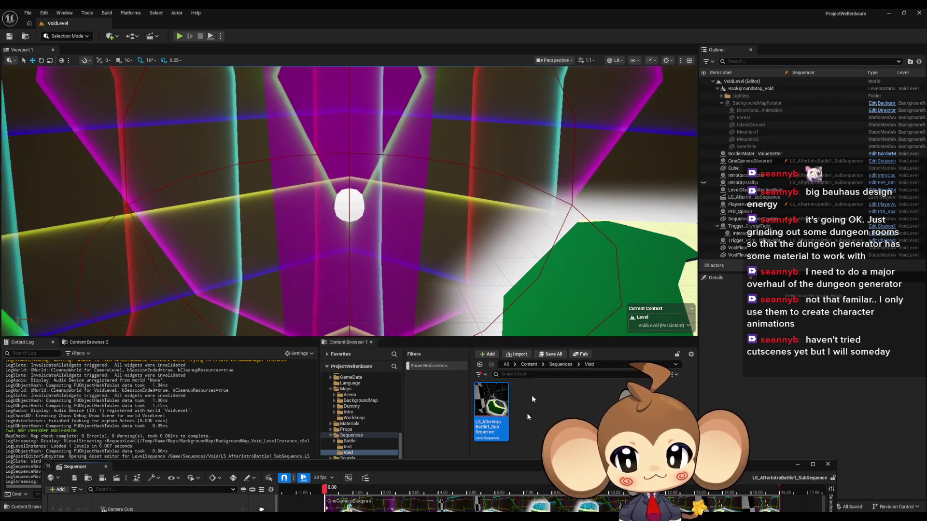
{"action": "mouse_move", "coordinate": [497, 465]}
{"action": "left_mouse_down"}
{"action": "mouse_move", "coordinate": [465, 288]}
{"action": "mouse_move", "coordinate": [475, 272]}
{"action": "left_mouse_up"}
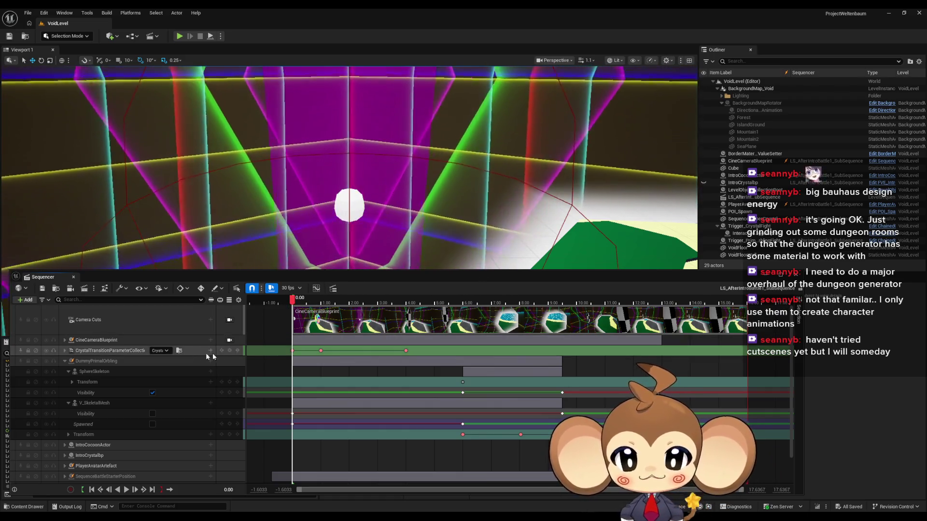
{"action": "left_click", "coordinate": [229, 340]}
Scrub to about 10.6 s, select the orbling's Transform track, jump to the 9.50 key and expand it
{"action": "mouse_move", "coordinate": [282, 303]}
{"action": "left_mouse_down"}
{"action": "mouse_move", "coordinate": [647, 307]}
{"action": "mouse_move", "coordinate": [607, 312]}
{"action": "left_mouse_up"}
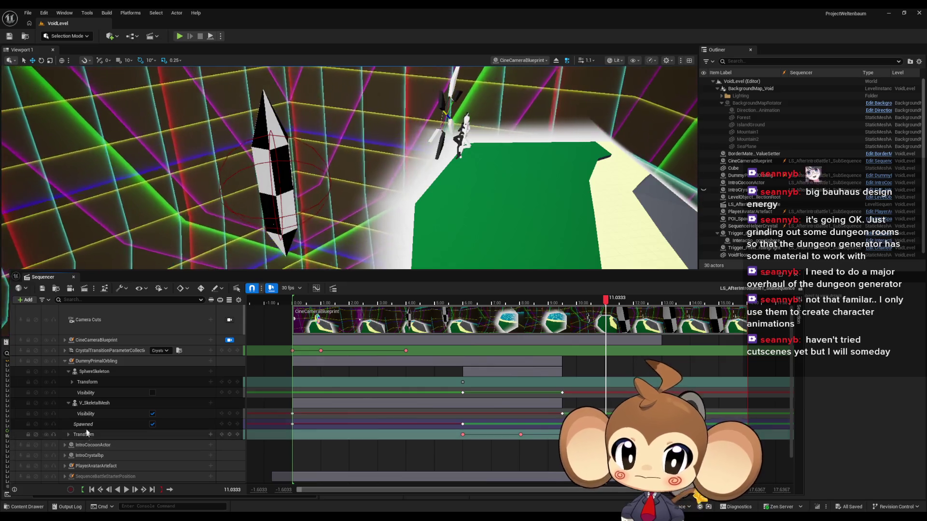
{"action": "left_click", "coordinate": [100, 362]}
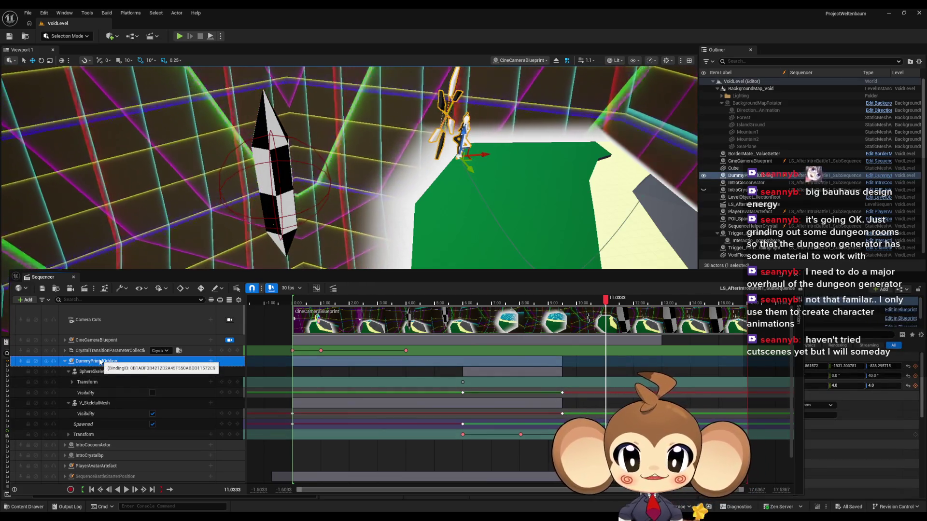
{"action": "left_click", "coordinate": [89, 436]}
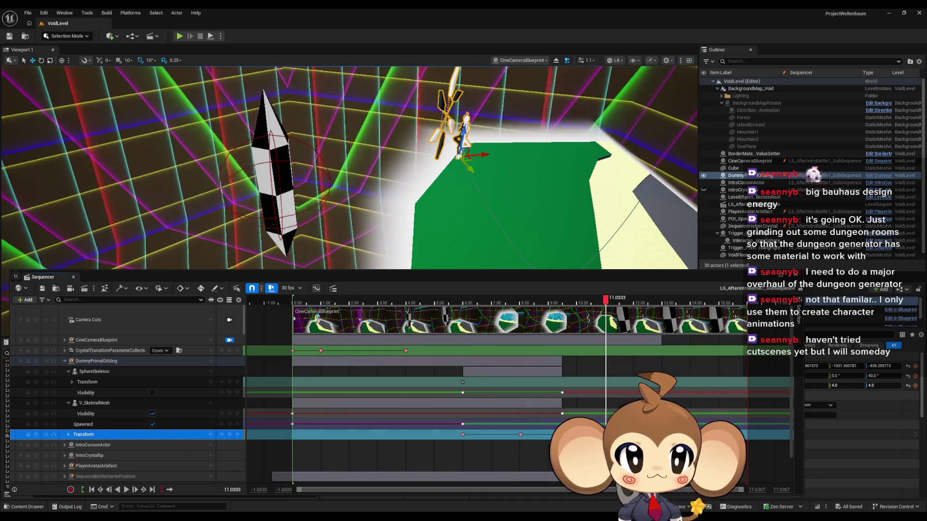
{"action": "key", "text": "comma"}
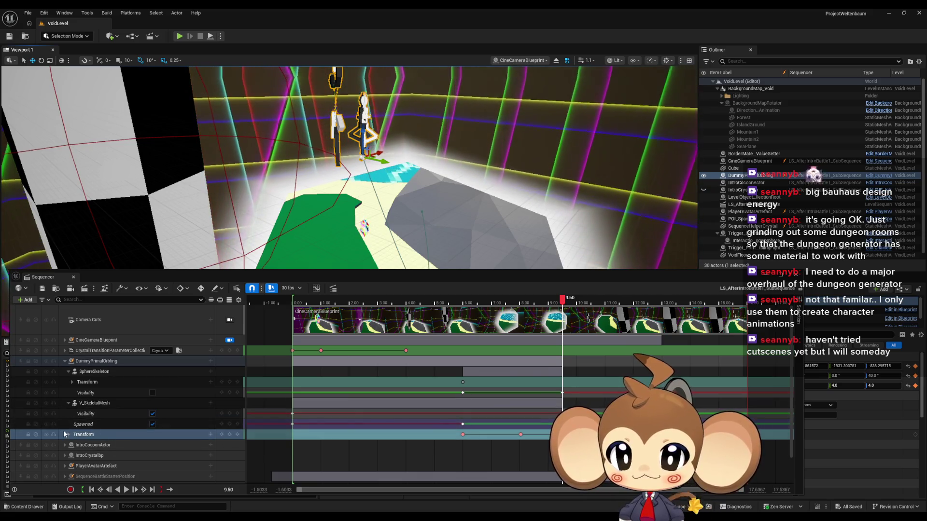
{"action": "left_click", "coordinate": [68, 434]}
{"action": "left_click", "coordinate": [157, 435]}
Drag the orbling's Location Z to -841.0 and inspect the island from a free orbited view
{"action": "scroll", "coordinate": [157, 416], "scroll_direction": "down", "scroll_amount": 2}
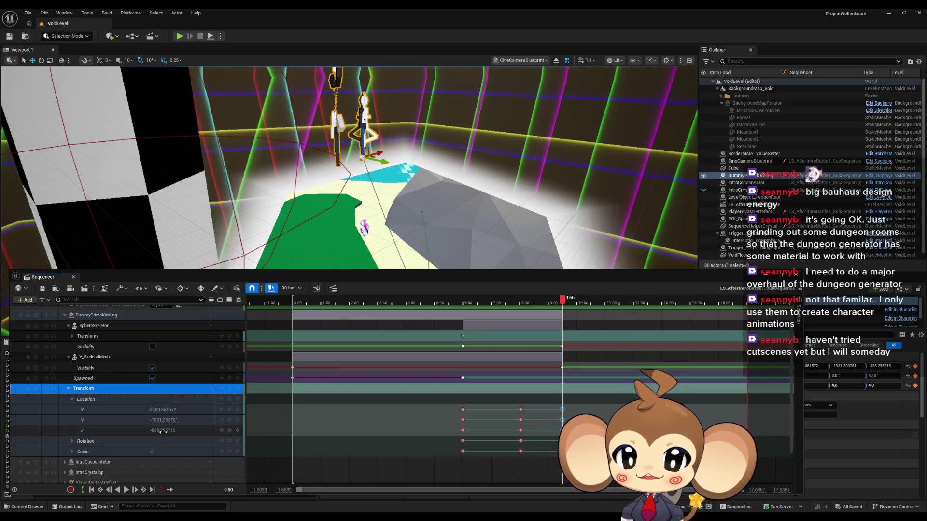
{"action": "left_click_drag", "start_coordinate": [165, 432], "coordinate": [158, 432]}
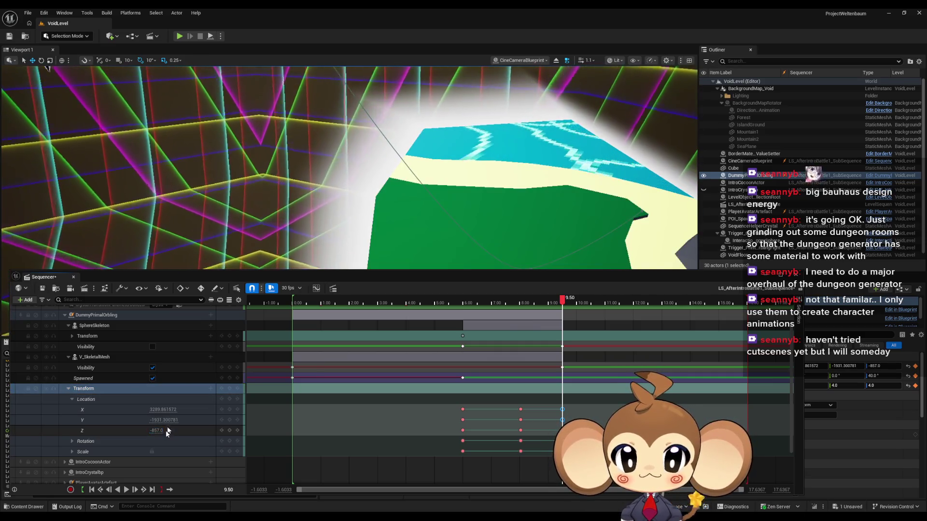
{"action": "scroll", "coordinate": [168, 432], "scroll_direction": "up", "scroll_amount": 2}
{"action": "left_click", "coordinate": [230, 320]}
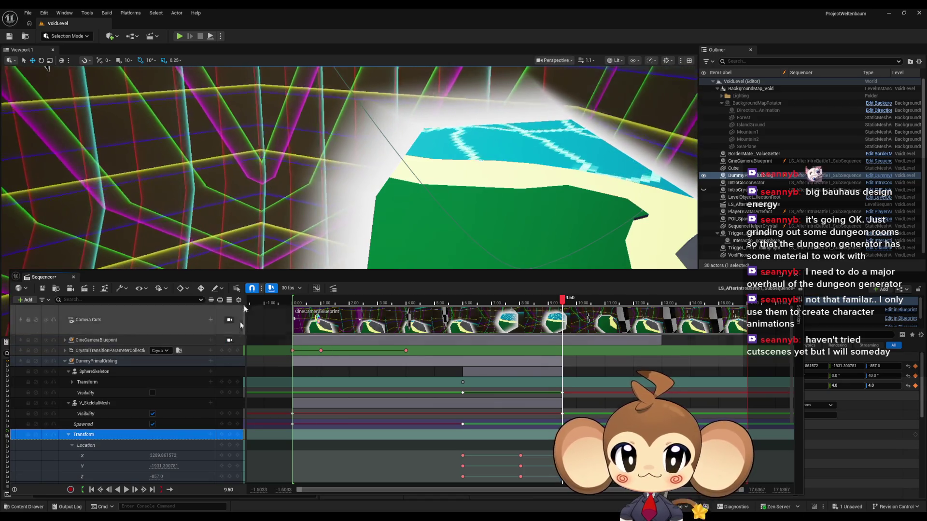
{"action": "scroll", "coordinate": [349, 168], "scroll_direction": "down", "scroll_amount": 3}
{"action": "mouse_move", "coordinate": [350, 168]}
{"action": "left_mouse_down"}
{"action": "mouse_move", "coordinate": [309, 170]}
{"action": "mouse_move", "coordinate": [357, 172]}
{"action": "mouse_move", "coordinate": [306, 146]}
{"action": "mouse_move", "coordinate": [348, 147]}
{"action": "left_mouse_up"}
{"action": "left_click_drag", "start_coordinate": [330, 186], "coordinate": [333, 185]}
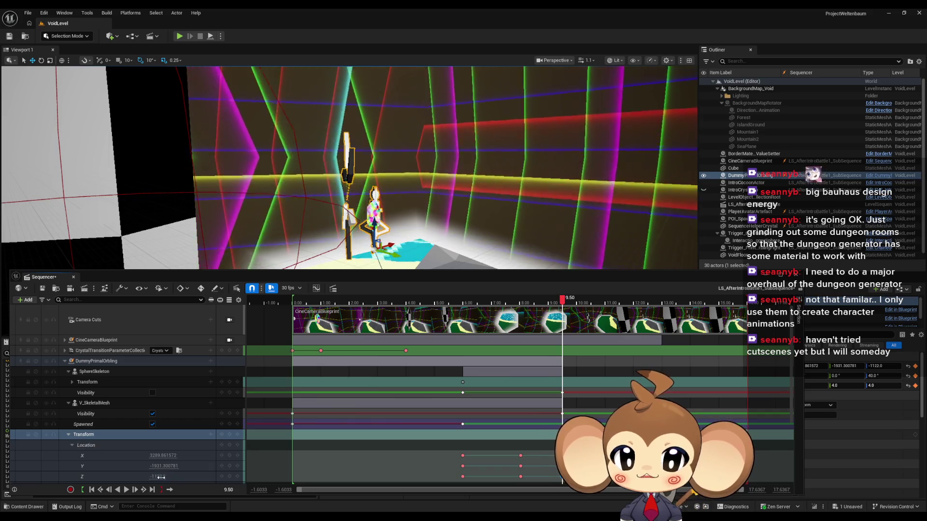
{"action": "scroll", "coordinate": [201, 447], "scroll_direction": "down", "scroll_amount": 2}
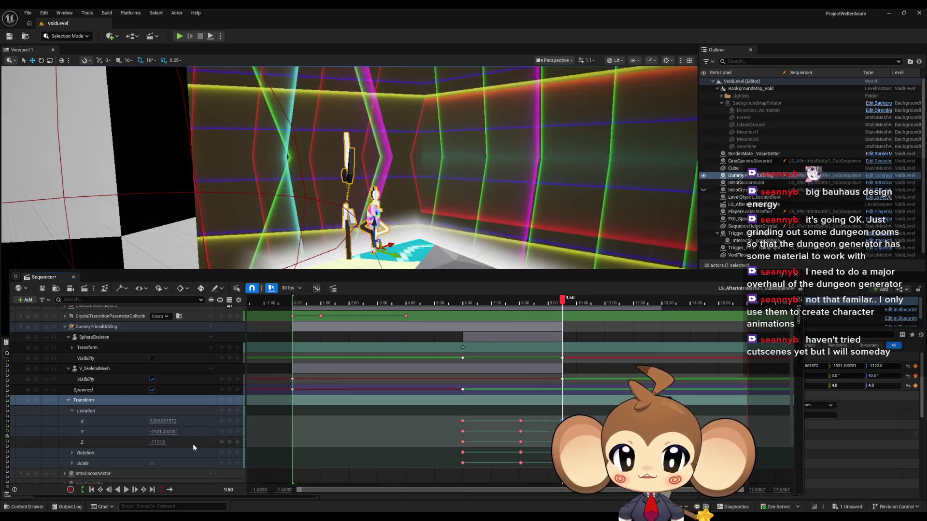
Undo the Z change back to -838.295715 and expand the Rotation channels
{"action": "key", "text": "ctrl+z"}
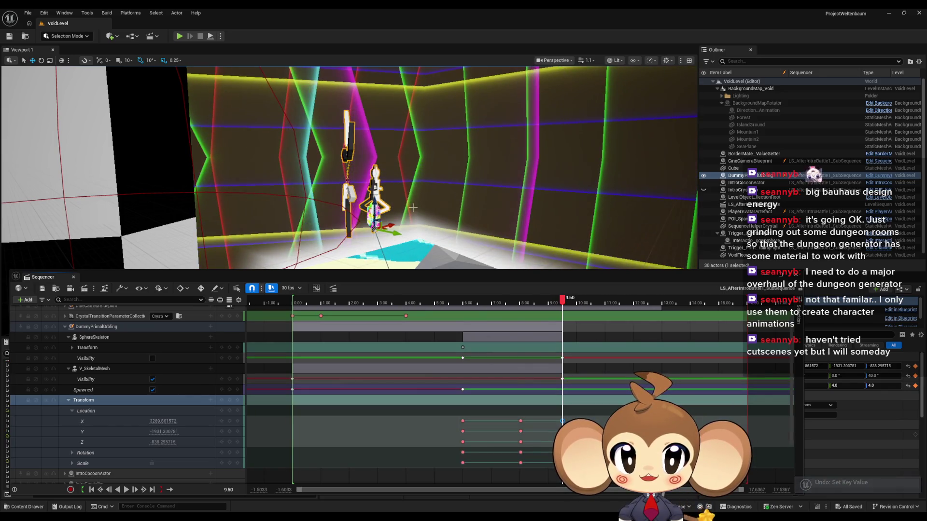
{"action": "left_click", "coordinate": [413, 208]}
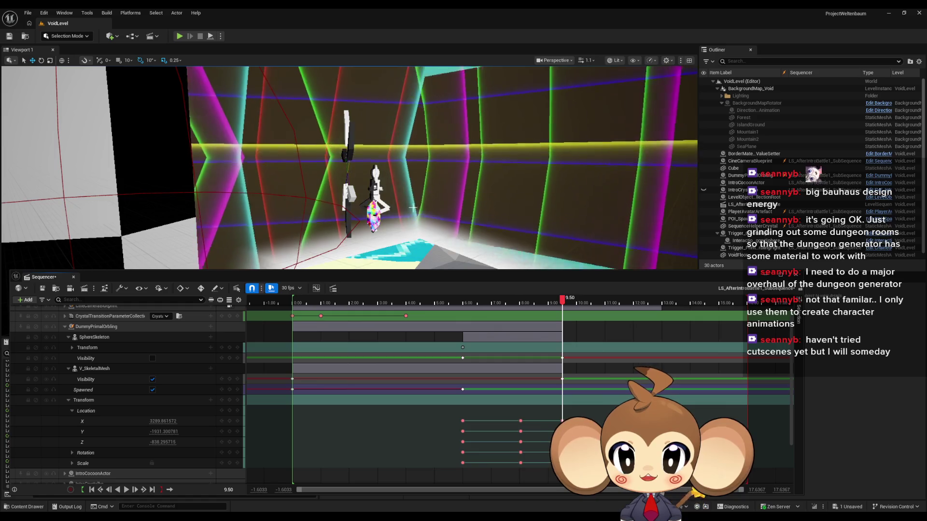
{"action": "left_click", "coordinate": [72, 453]}
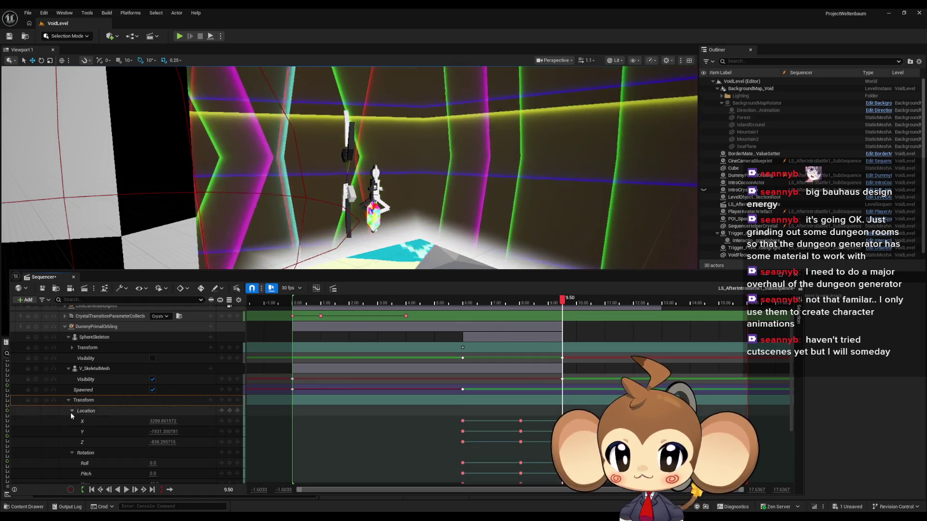
Collapse Location and set the orbling's Yaw key to 140.0
{"action": "left_click", "coordinate": [72, 411]}
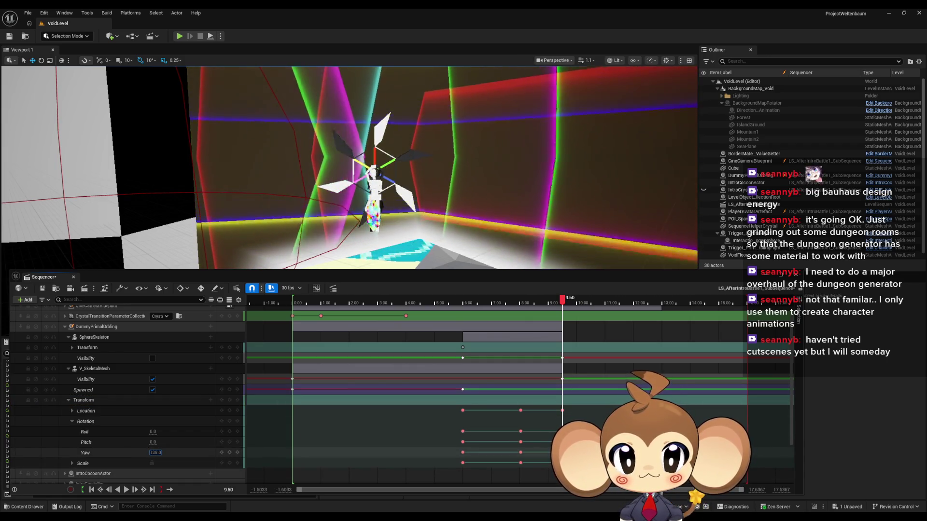
{"action": "left_click", "coordinate": [154, 453]}
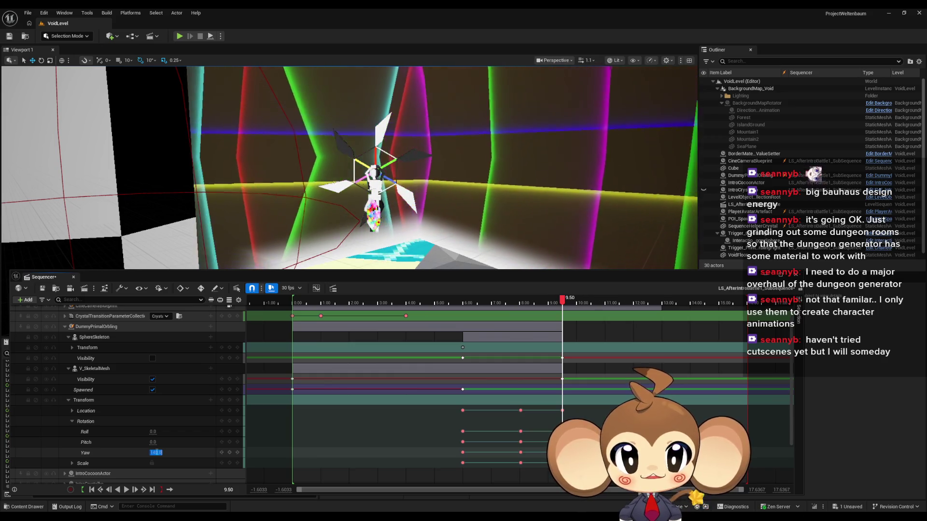
{"action": "type", "text": "40"}
{"action": "key", "text": "Return"}
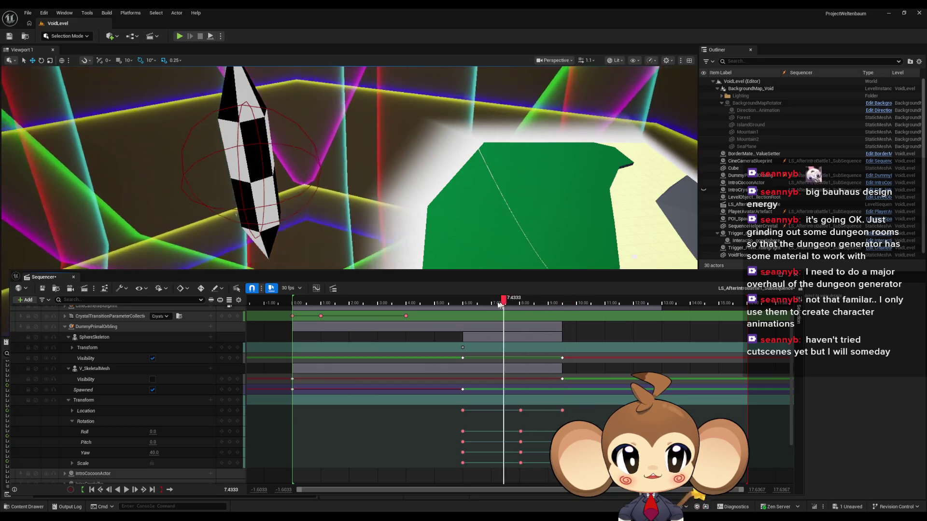
Scrub to preview the rotation, close Sequencer and return to the Content folder
{"action": "mouse_move", "coordinate": [462, 304]}
{"action": "left_mouse_down"}
{"action": "mouse_move", "coordinate": [545, 307]}
{"action": "mouse_move", "coordinate": [441, 305]}
{"action": "left_mouse_up"}
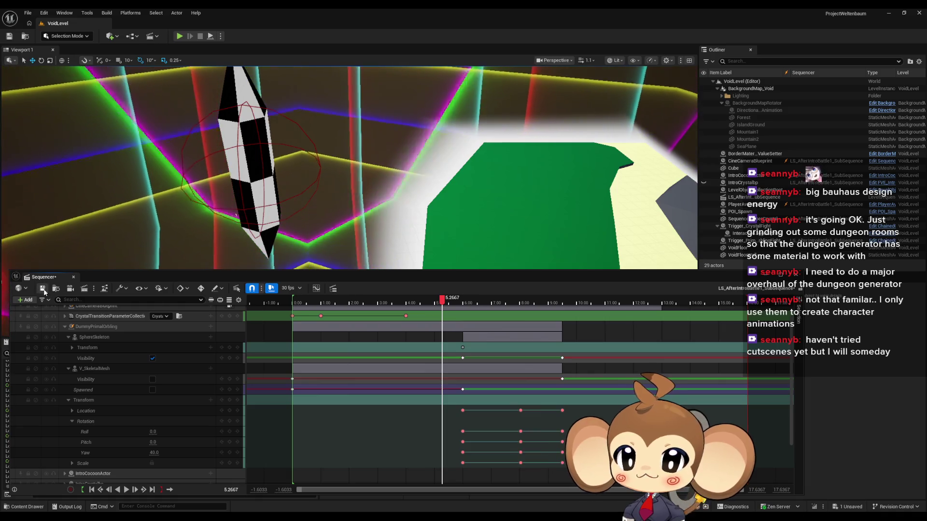
{"action": "left_click", "coordinate": [793, 276]}
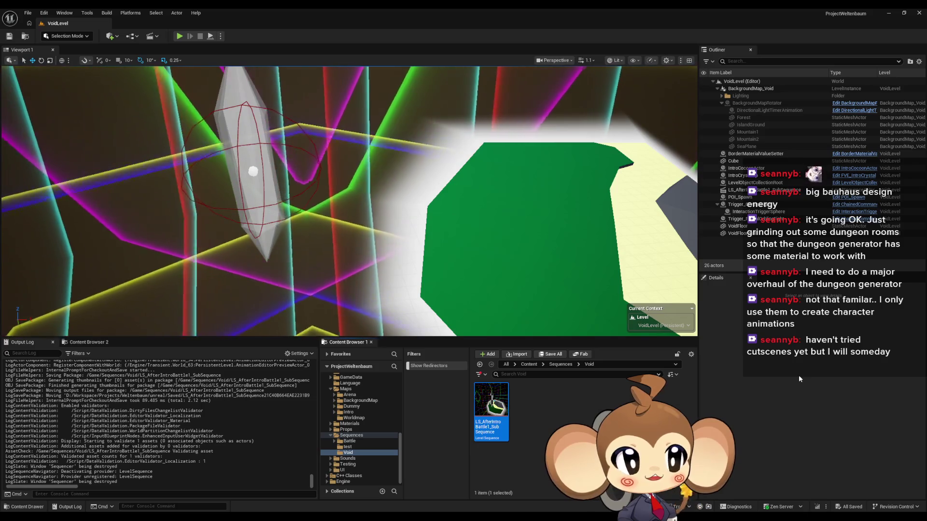
{"action": "left_click", "coordinate": [529, 365]}
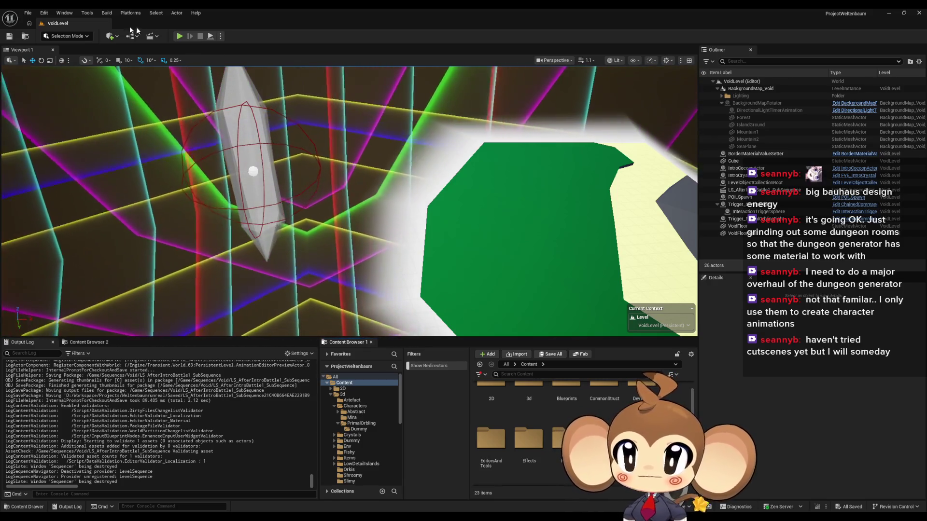
Create a new level from the Basic template
{"action": "left_click", "coordinate": [30, 12]}
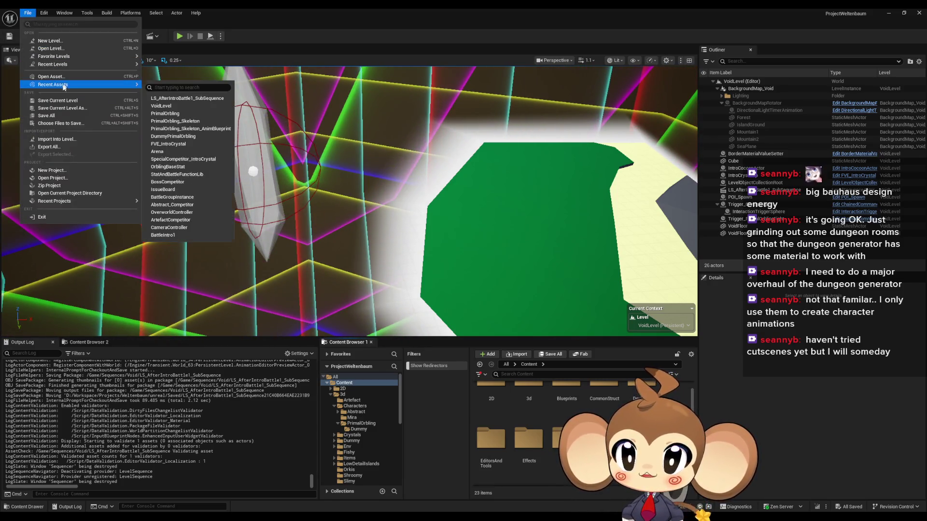
{"action": "left_click", "coordinate": [61, 40]}
{"action": "left_click", "coordinate": [470, 219]}
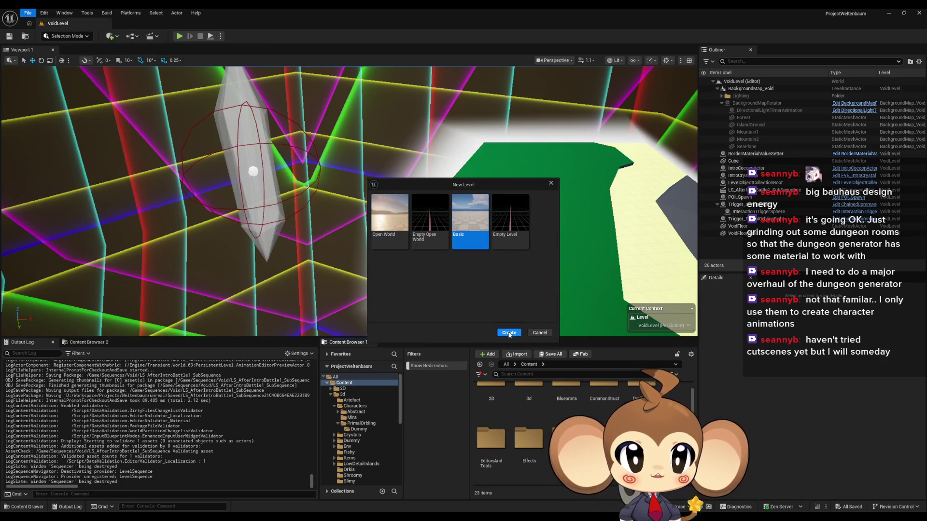
{"action": "left_click", "coordinate": [509, 333]}
{"action": "double_click", "coordinate": [567, 394]}
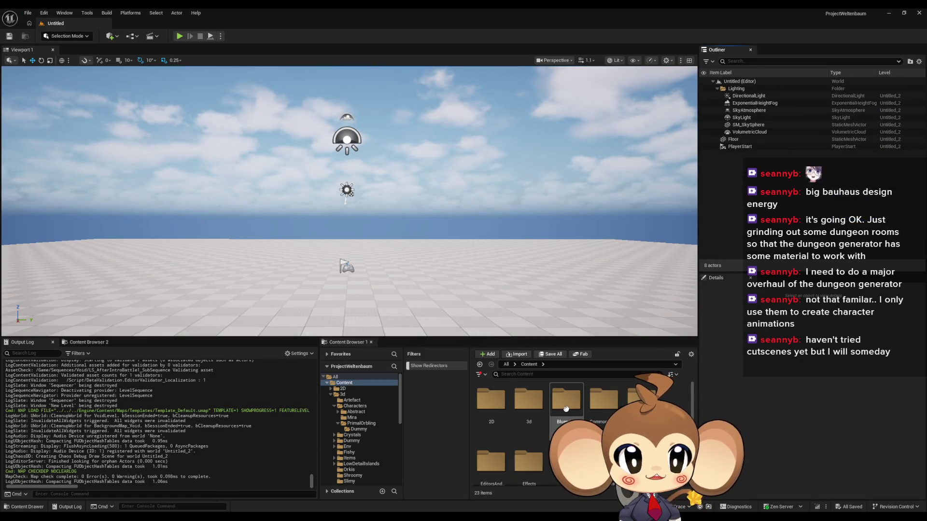
Drag the DummyPrimalOrbling blueprint from VisualEntity > SpecialBases onto the new level's floor
{"action": "scroll", "coordinate": [531, 424], "scroll_direction": "down", "scroll_amount": 3}
{"action": "left_click", "coordinate": [495, 431]}
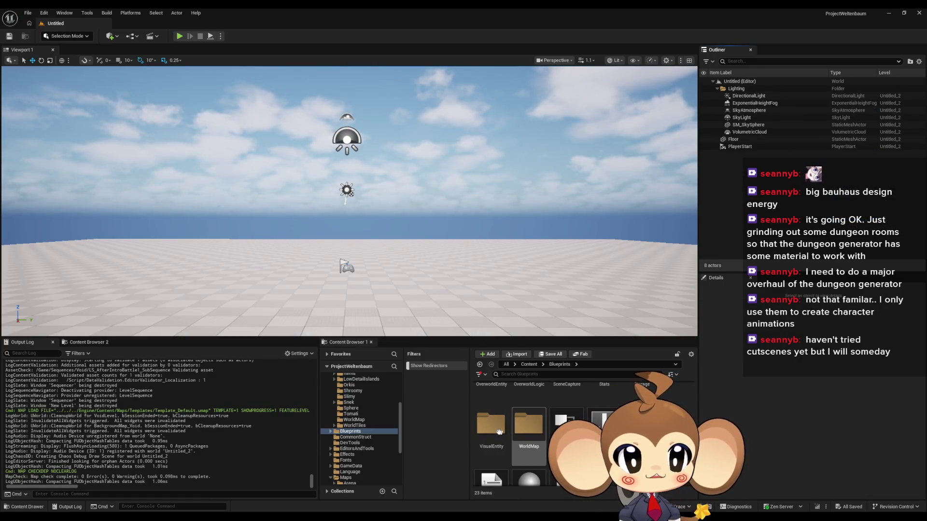
{"action": "double_click", "coordinate": [496, 431]}
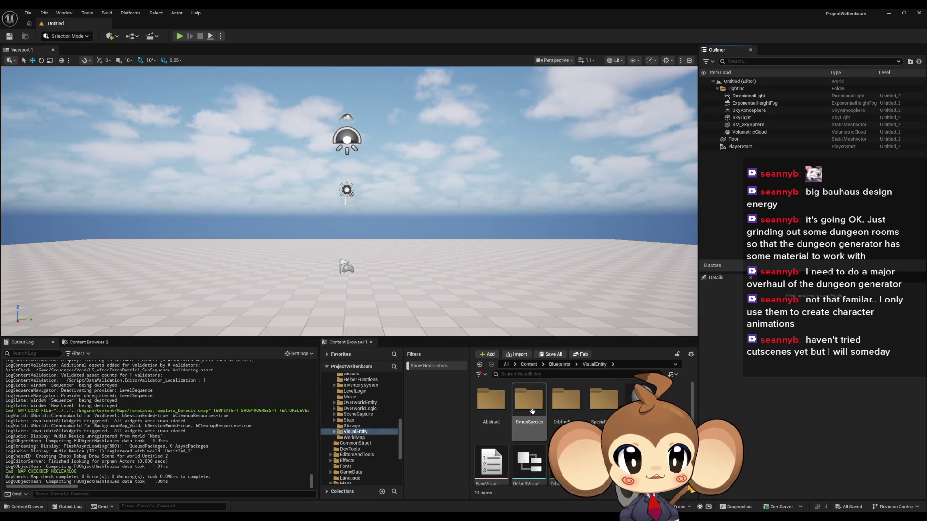
{"action": "double_click", "coordinate": [573, 412]}
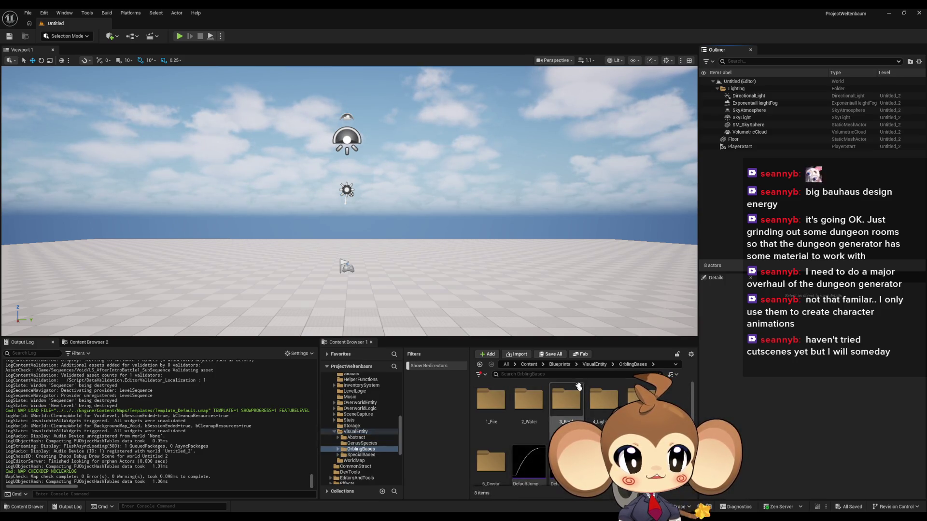
{"action": "scroll", "coordinate": [531, 425], "scroll_direction": "down", "scroll_amount": 1}
{"action": "scroll", "coordinate": [531, 425], "scroll_direction": "up", "scroll_amount": 1}
{"action": "left_click", "coordinate": [594, 364]}
{"action": "scroll", "coordinate": [604, 410], "scroll_direction": "up", "scroll_amount": 1}
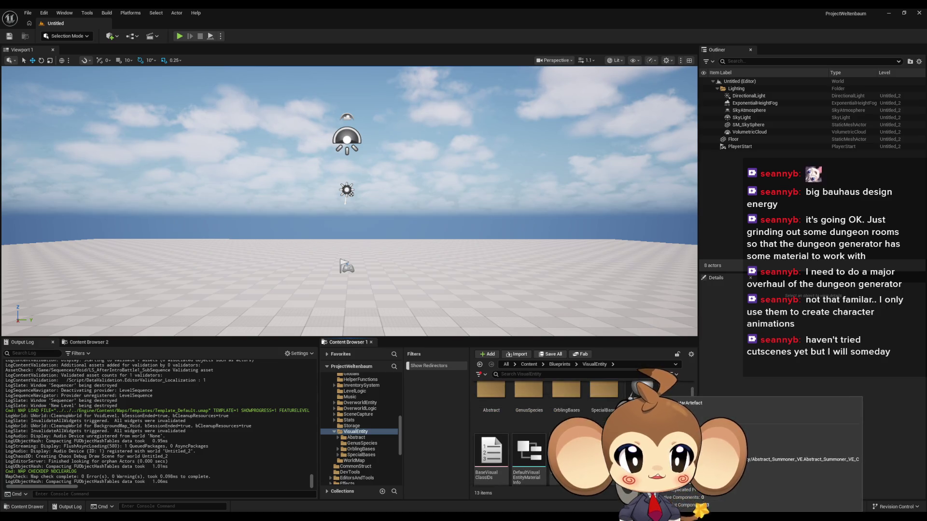
{"action": "double_click", "coordinate": [603, 400]}
{"action": "double_click", "coordinate": [501, 410]}
{"action": "mouse_move", "coordinate": [504, 410]}
{"action": "left_mouse_down"}
{"action": "mouse_move", "coordinate": [507, 280]}
{"action": "mouse_move", "coordinate": [430, 280]}
{"action": "left_mouse_up"}
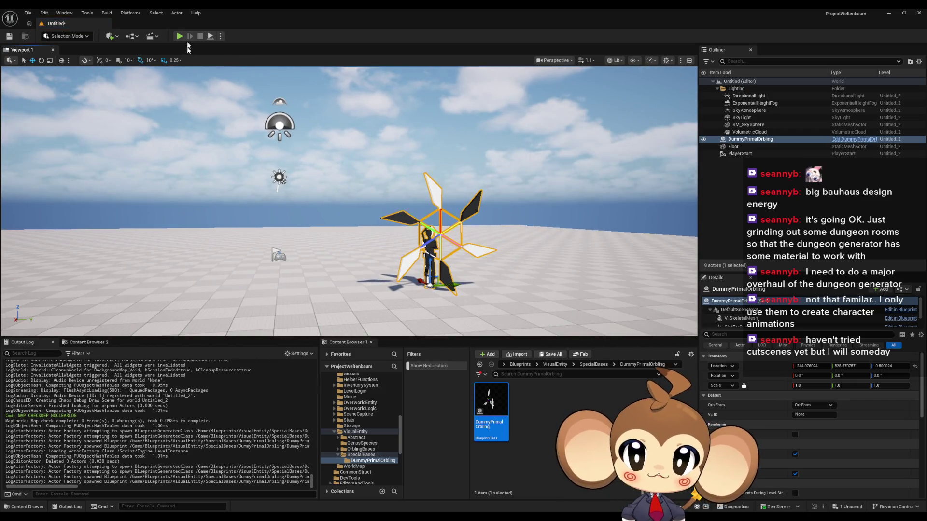
{"action": "left_click", "coordinate": [183, 35]}
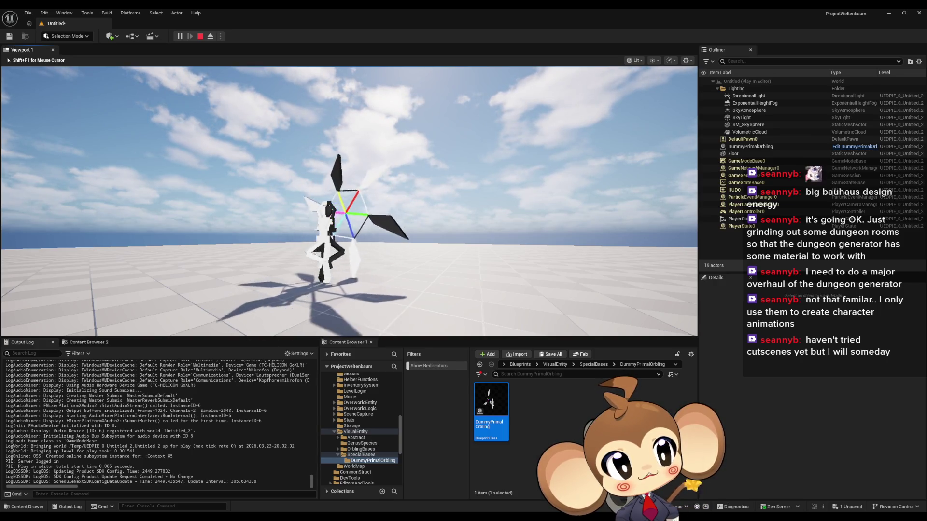
Release the mouse from the running game and open the DummyPrimalOrbling blueprint
{"action": "key", "text": "shift+F1"}
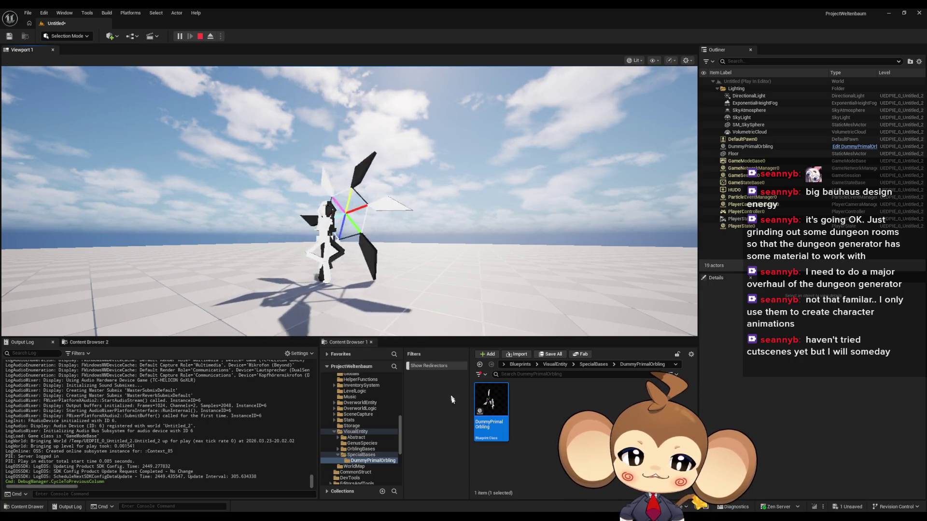
{"action": "double_click", "coordinate": [489, 402]}
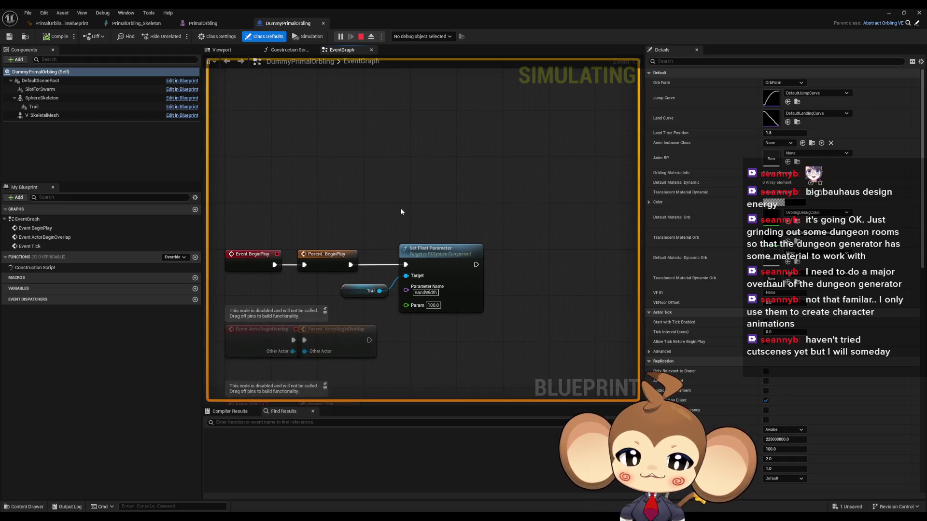
Recentre the DummyPrimalOrbling EventGraph, stop the simulation, and restore the editor to a floating window
{"action": "mouse_move", "coordinate": [398, 207]}
{"action": "left_mouse_down"}
{"action": "mouse_move", "coordinate": [396, 190]}
{"action": "mouse_move", "coordinate": [416, 180]}
{"action": "mouse_move", "coordinate": [447, 112]}
{"action": "mouse_move", "coordinate": [449, 159]}
{"action": "mouse_move", "coordinate": [368, 183]}
{"action": "left_mouse_up"}
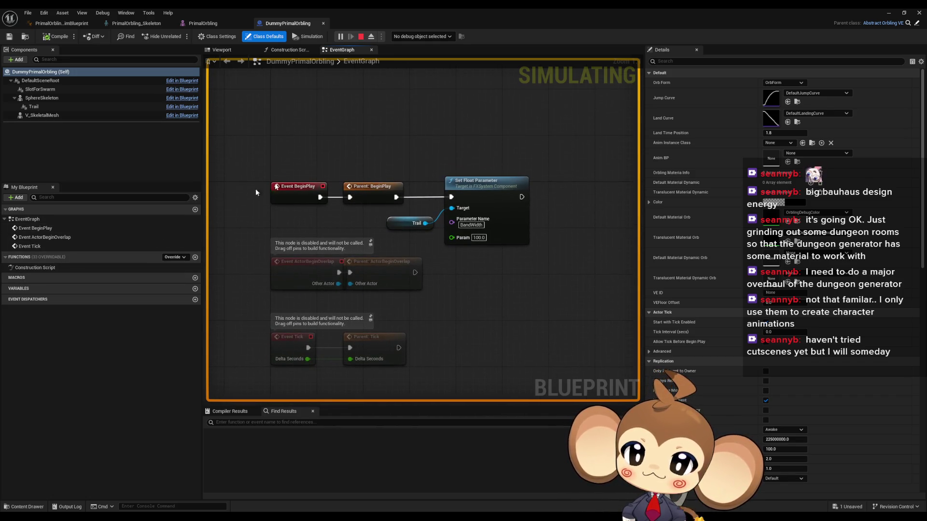
{"action": "left_click_drag", "start_coordinate": [454, 157], "coordinate": [398, 200]}
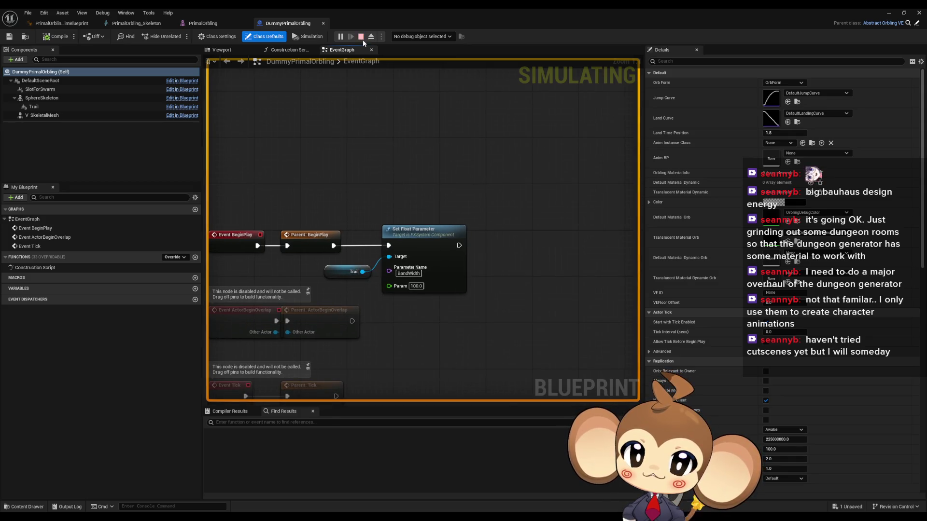
{"action": "left_click", "coordinate": [362, 38]}
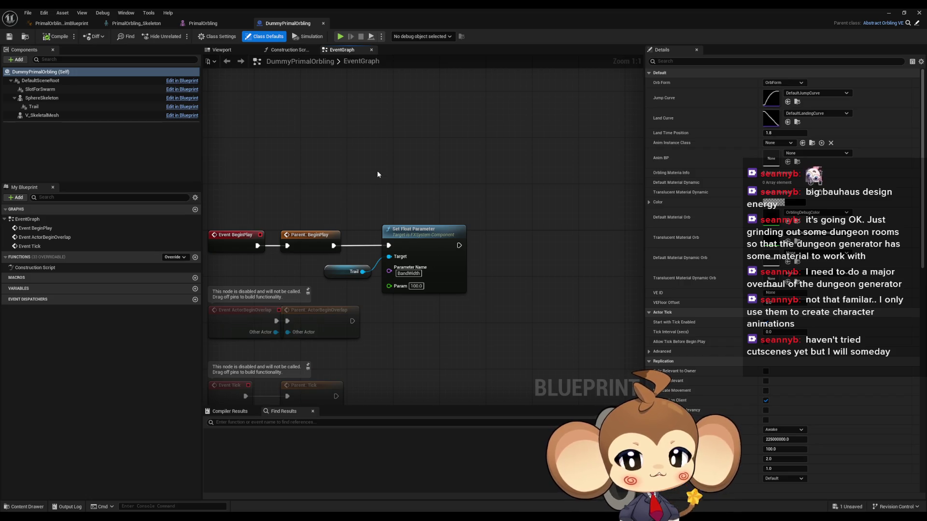
{"action": "left_click_drag", "start_coordinate": [27, 106], "coordinate": [26, 105]}
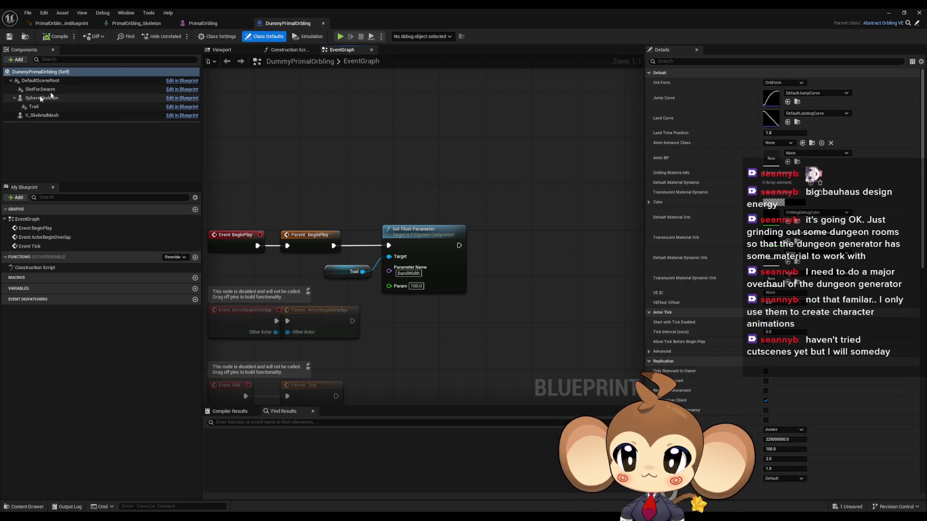
{"action": "double_click", "coordinate": [375, 7]}
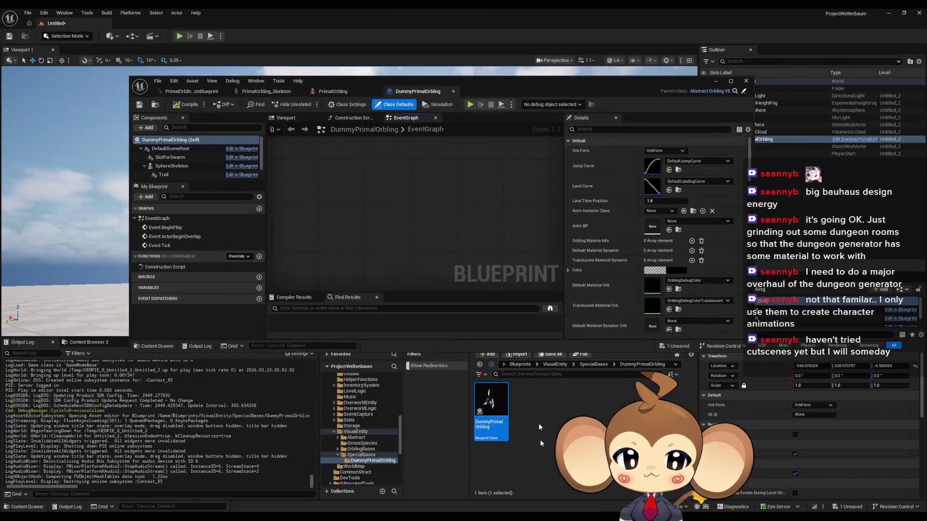
Browse to VisualEntity > OrblingBases > 1_Fire > Tomati, open OrblingTomati_VE, then its parent Abstract_Orbling_VE
{"action": "left_click", "coordinate": [593, 365]}
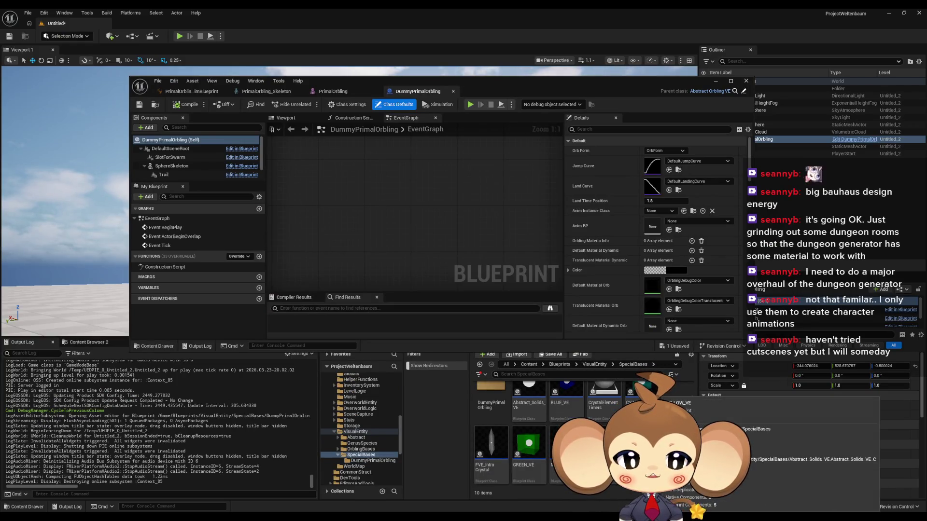
{"action": "left_click", "coordinate": [597, 366]}
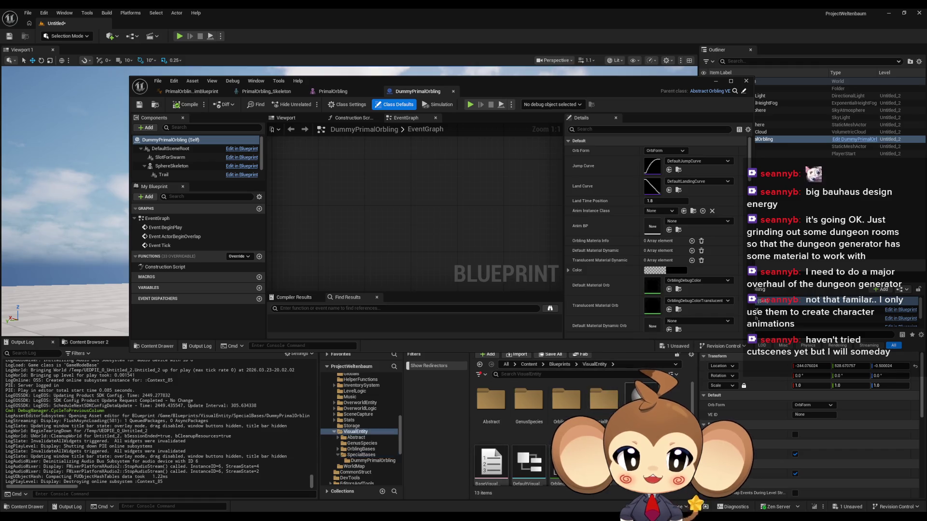
{"action": "double_click", "coordinate": [568, 404]}
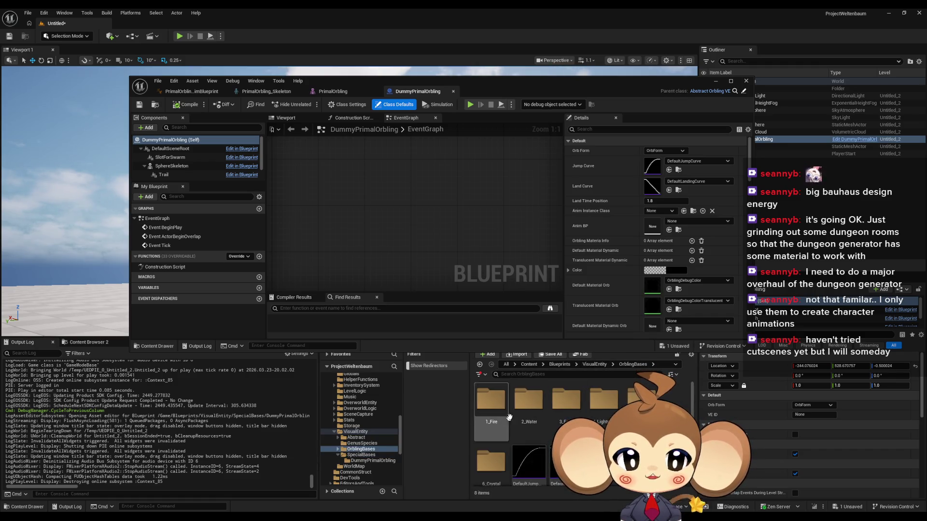
{"action": "left_click", "coordinate": [493, 407]}
{"action": "double_click", "coordinate": [490, 400]}
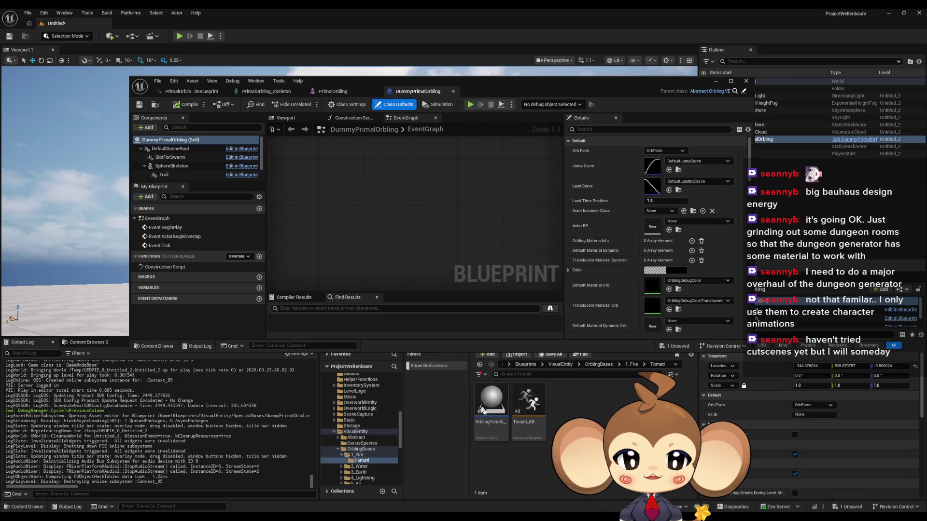
{"action": "double_click", "coordinate": [491, 391]}
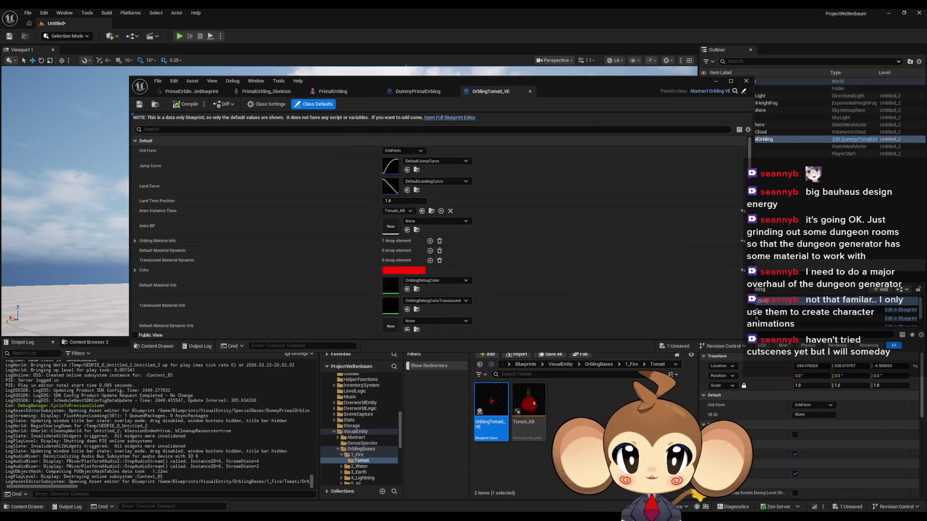
{"action": "left_click", "coordinate": [741, 92]}
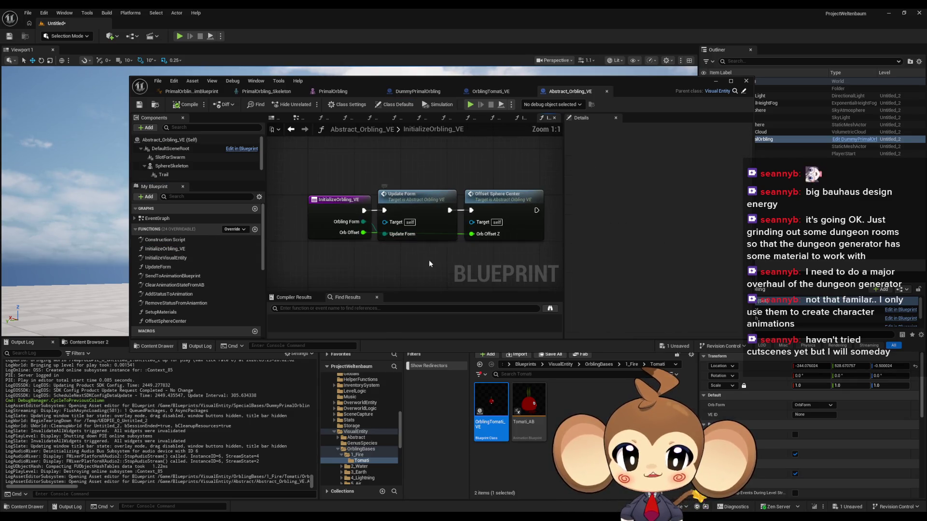
Inspect the Update Form and Offset Sphere Center nodes, then open the InitializeVisualEntity function graph
{"action": "left_click", "coordinate": [423, 190]}
{"action": "left_click", "coordinate": [521, 212]}
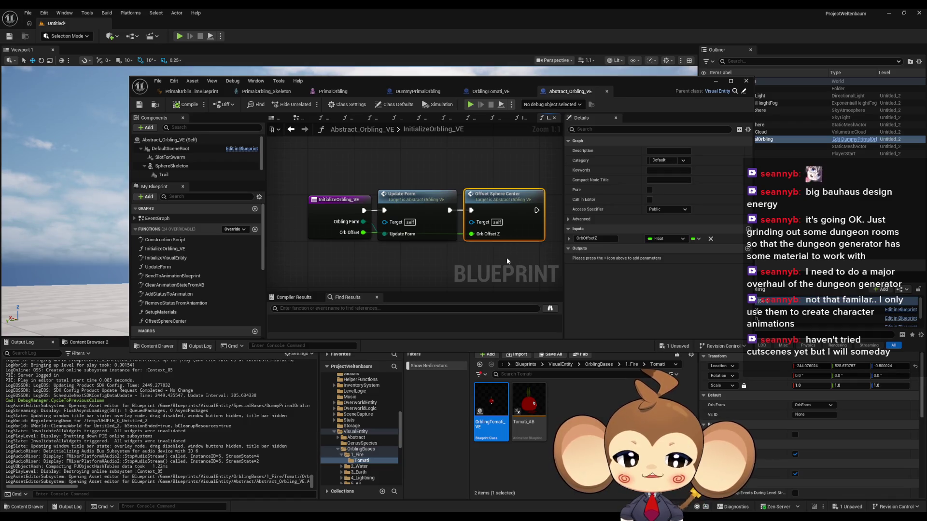
{"action": "left_click_drag", "start_coordinate": [505, 257], "coordinate": [476, 249]}
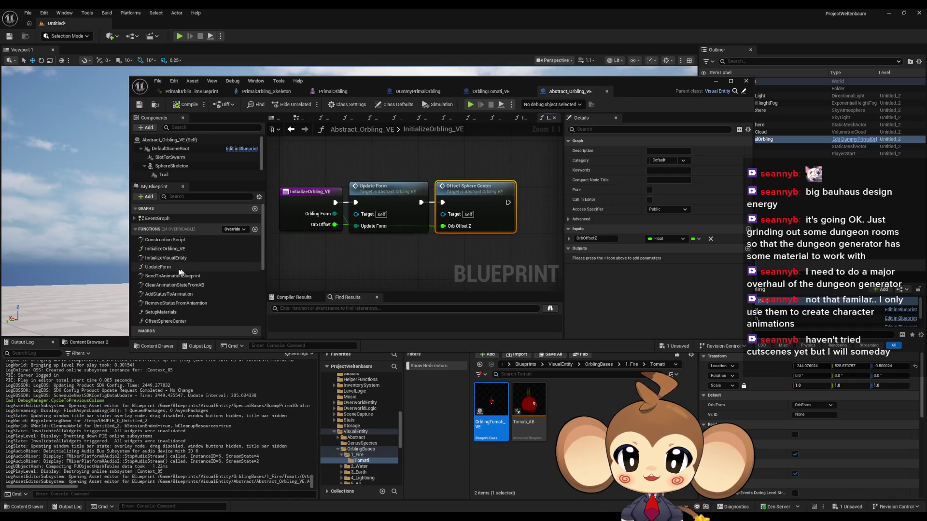
{"action": "double_click", "coordinate": [166, 258]}
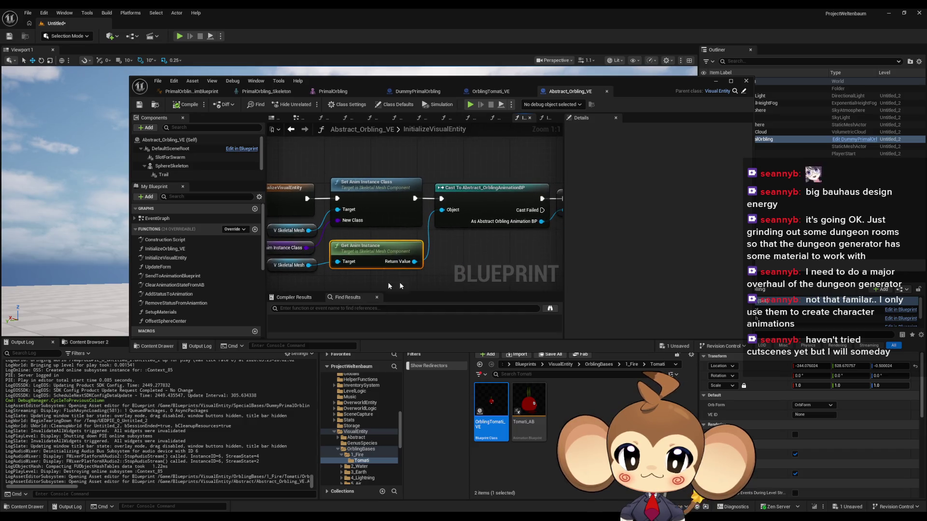
Find all references to the Anim Instance Class member, then maximize the Blueprint editor
{"action": "left_click_drag", "start_coordinate": [284, 235], "coordinate": [446, 261]}
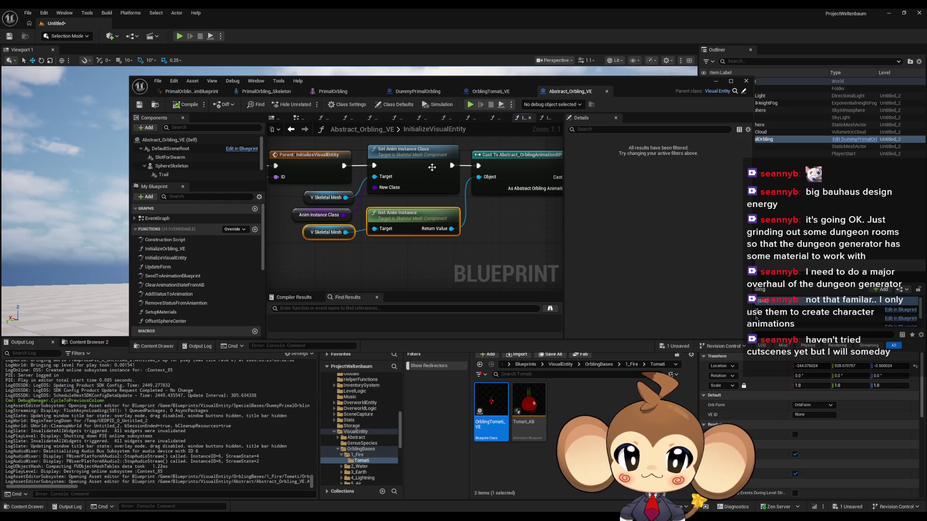
{"action": "left_click", "coordinate": [321, 211]}
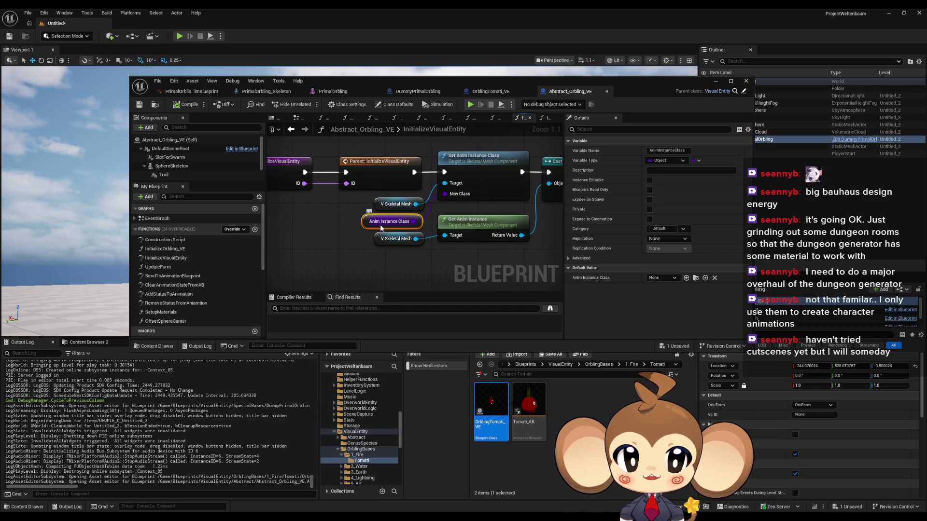
{"action": "right_click", "coordinate": [367, 226]}
{"action": "mouse_move", "coordinate": [405, 296]}
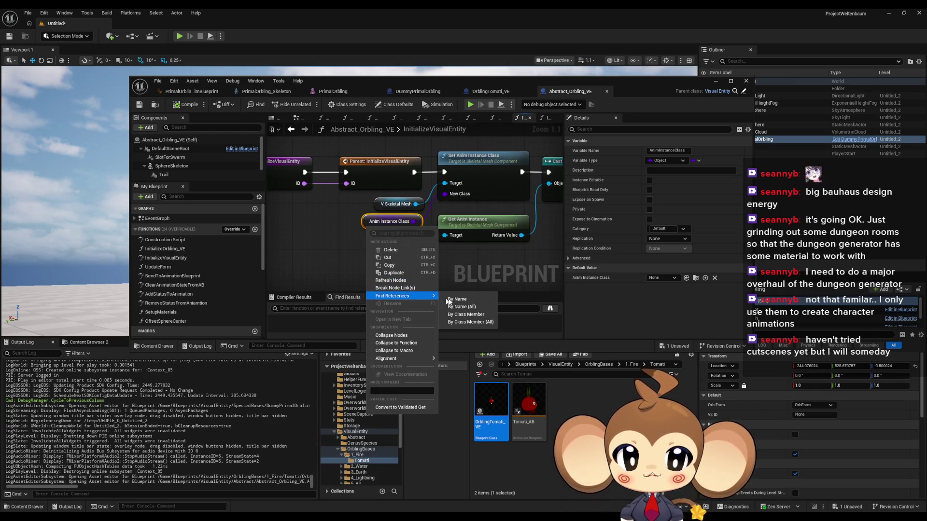
{"action": "left_click", "coordinate": [469, 315]}
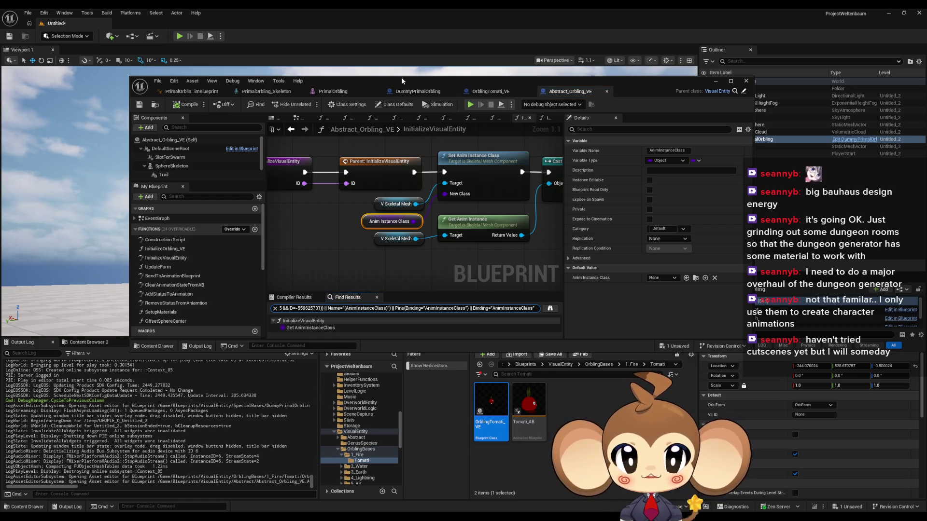
{"action": "double_click", "coordinate": [401, 76]}
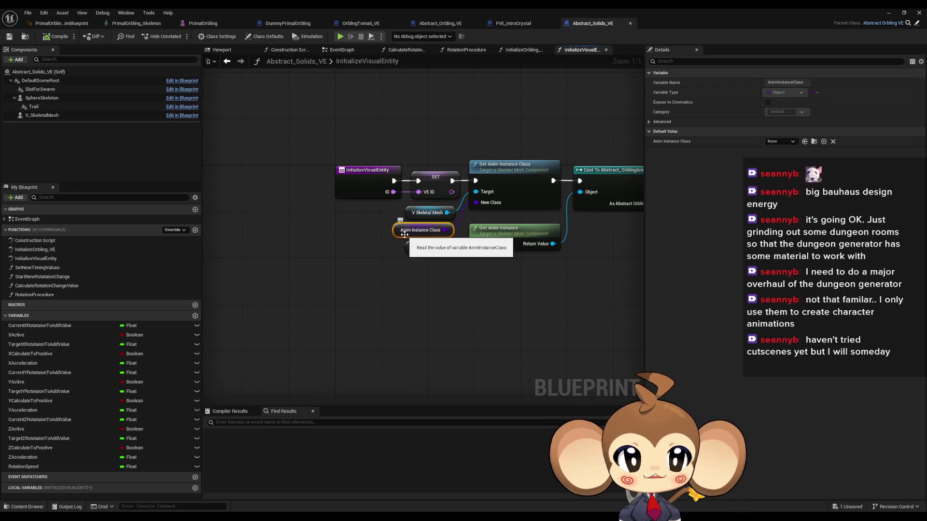
Compare Anim Instance Class in FVE_IntroCrystal and OrblingTomati_VE, then return to DummyPrimalOrbling
{"action": "left_click", "coordinate": [514, 27]}
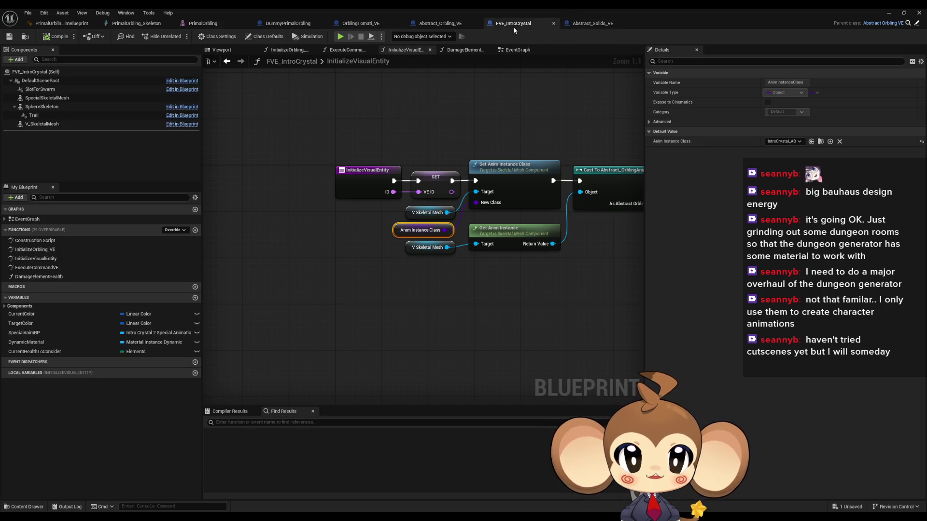
{"action": "left_click", "coordinate": [377, 24]}
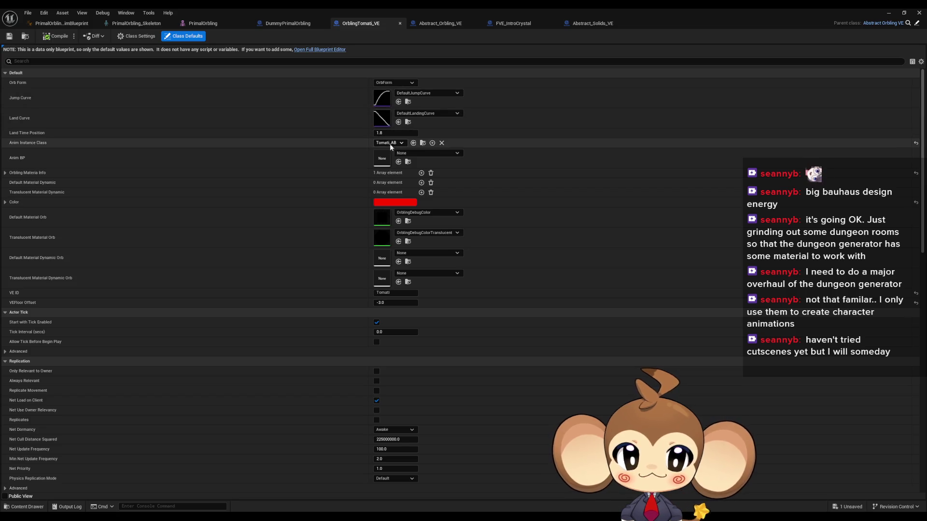
{"action": "left_click", "coordinate": [512, 24]}
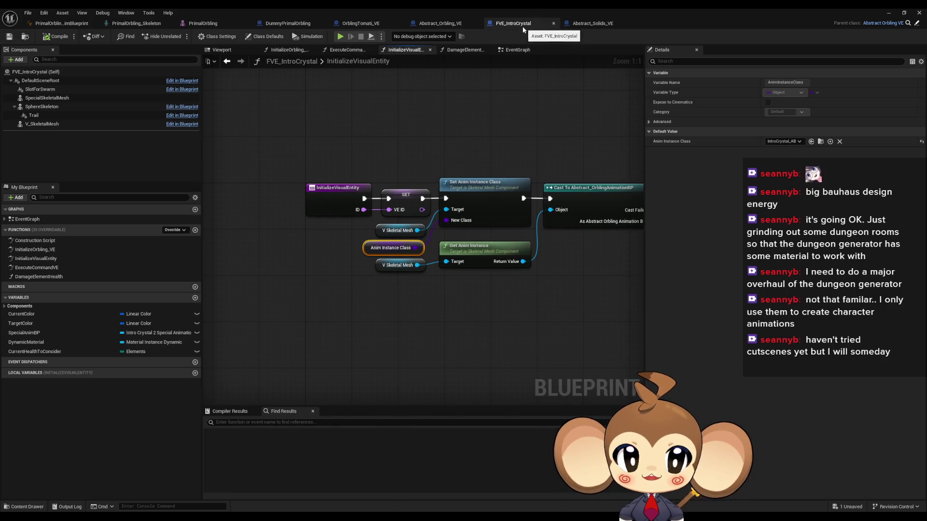
{"action": "left_click", "coordinate": [287, 23]}
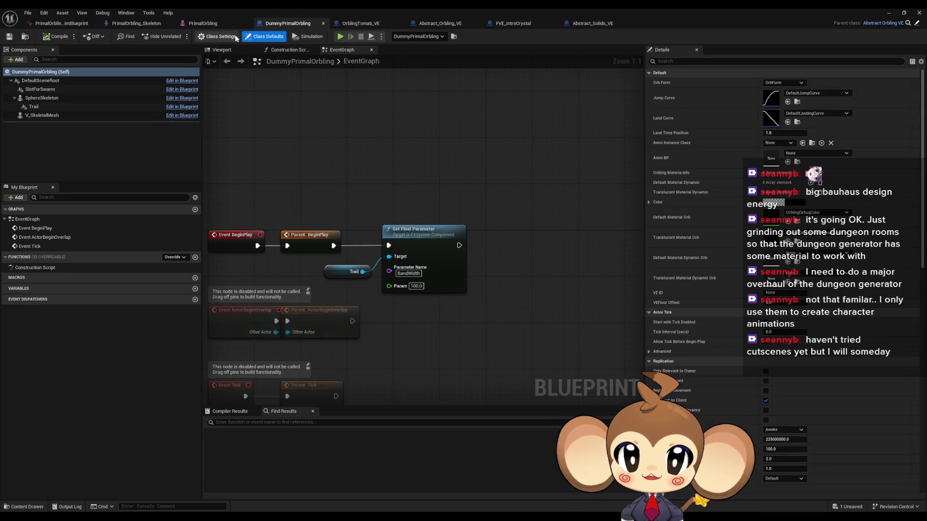
Search 'prim orb' for Anim Instance Class, first trying IntroPrimalOrbling_BattleAI
{"action": "left_click", "coordinate": [786, 145]}
{"action": "type", "text": "prim o"}
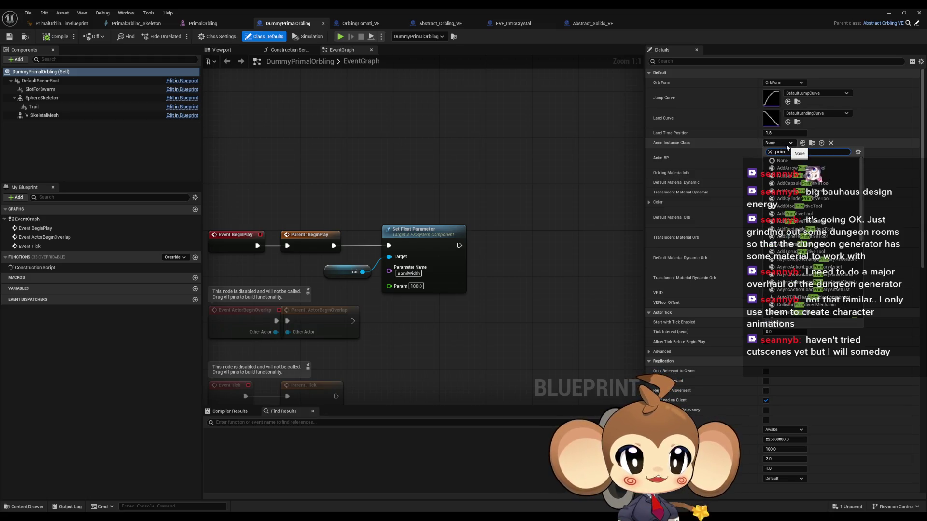
{"action": "type", "text": "rb"}
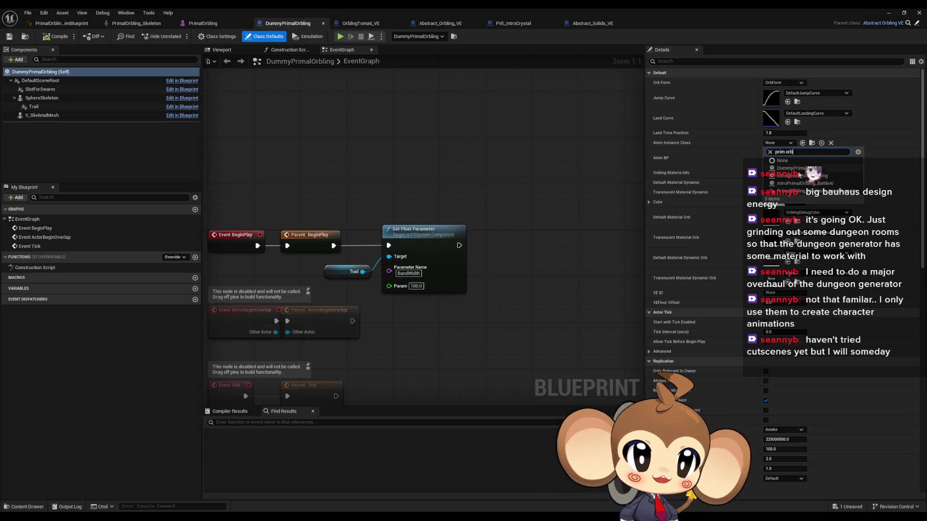
{"action": "left_click", "coordinate": [802, 184]}
{"action": "left_click", "coordinate": [785, 144]}
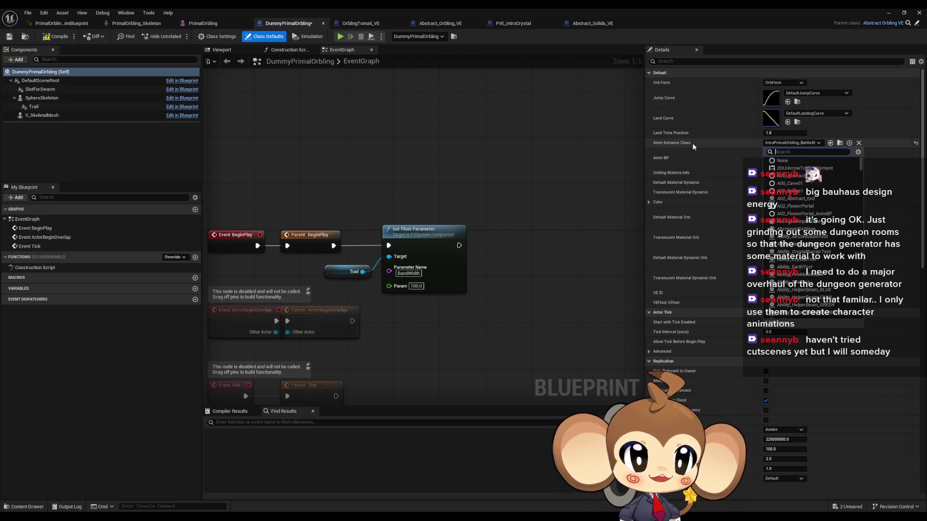
After checking OrblingTomati_VE, set Anim Instance Class to PrimalOrbling_Skeleton_AnimBlueprint and compile
{"action": "left_click", "coordinate": [360, 23]}
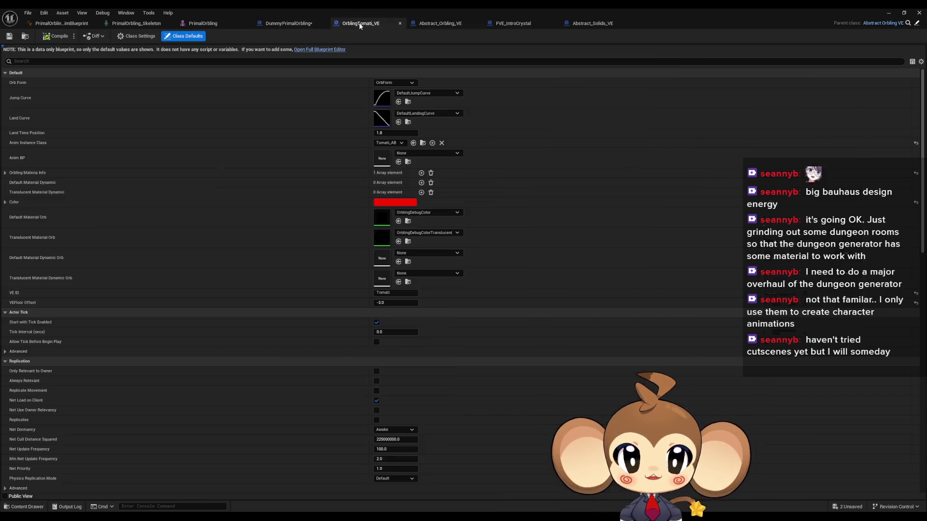
{"action": "left_click", "coordinate": [289, 24]}
{"action": "left_click", "coordinate": [783, 142]}
{"action": "type", "text": "p"}
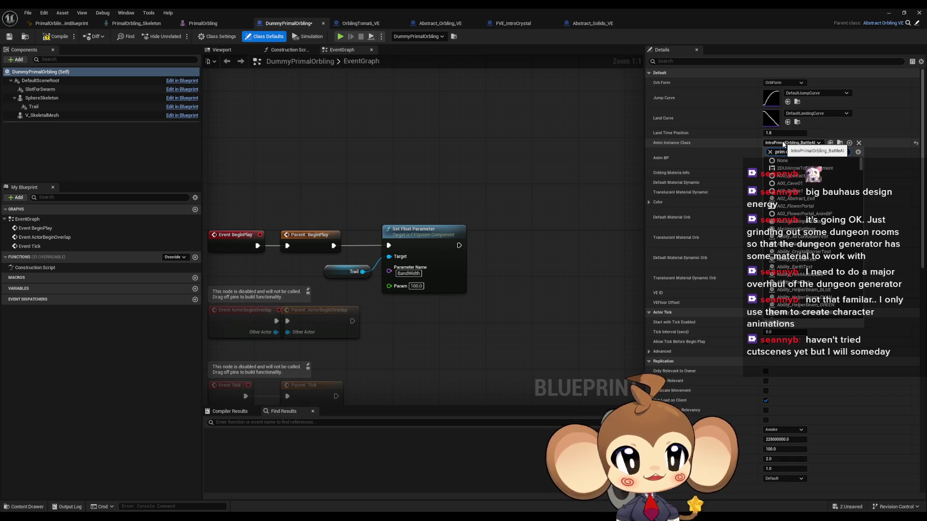
{"action": "type", "text": "rim orbling"}
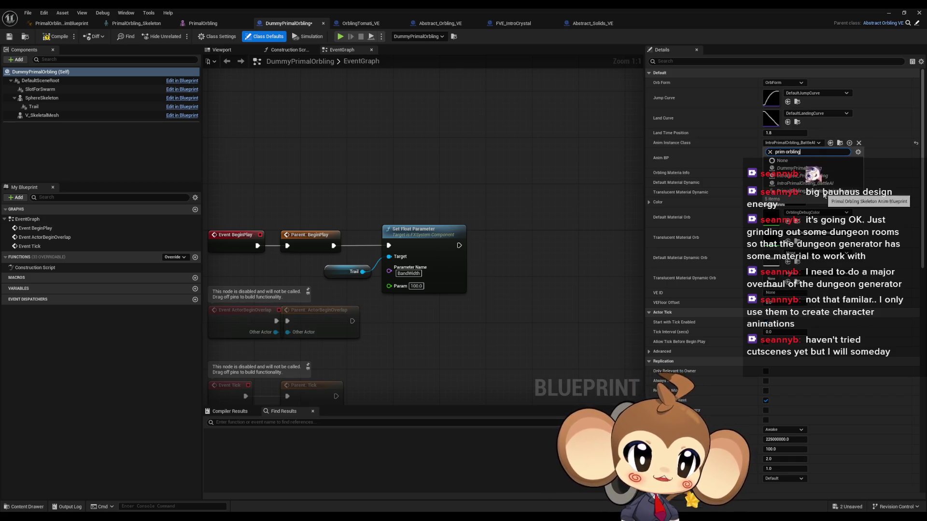
{"action": "left_click", "coordinate": [828, 192]}
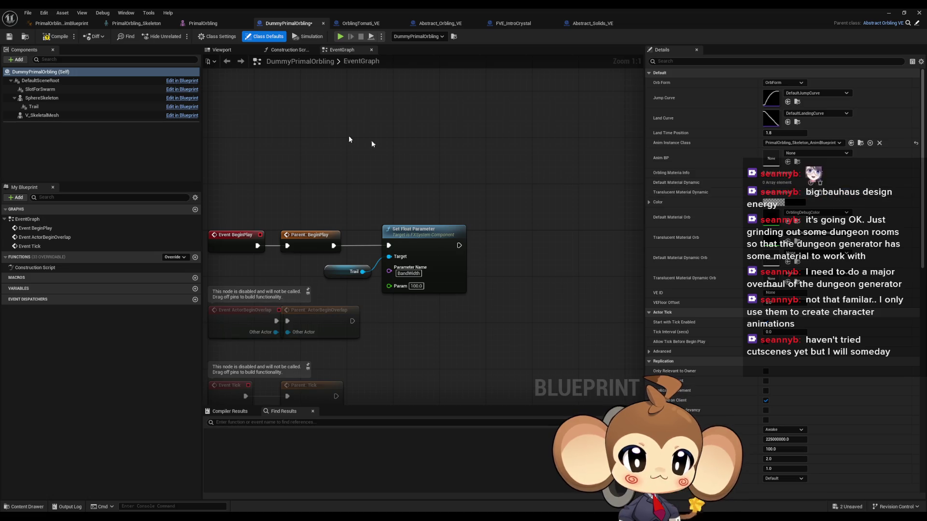
{"action": "left_click", "coordinate": [54, 37]}
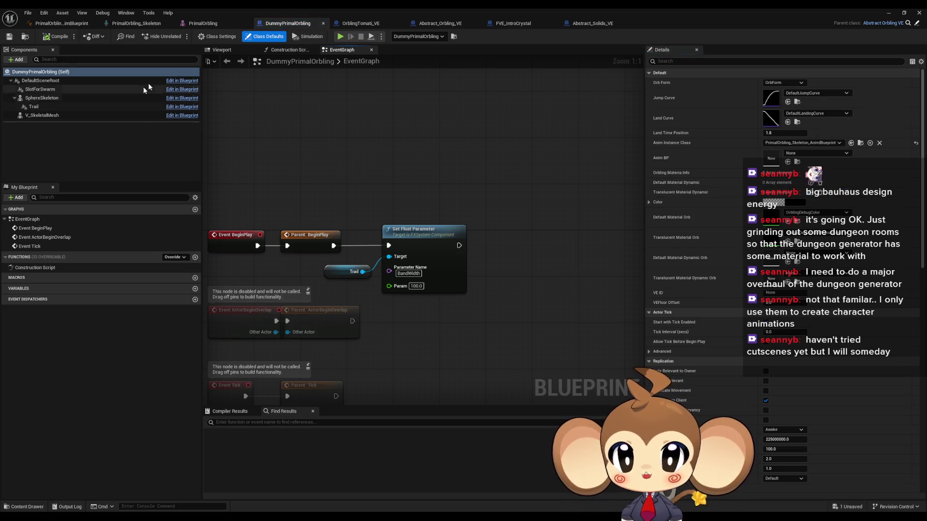
Shrink the Blueprint editor and browse to Blueprints > VisualEntity > SpecialBases > DummyPrimalOrbling
{"action": "key", "text": "super+Down"}
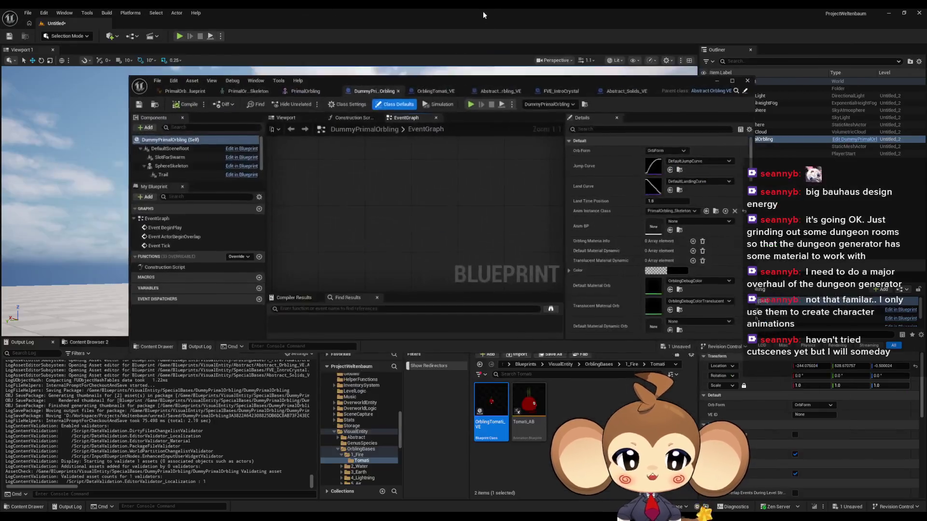
{"action": "left_click", "coordinate": [525, 365]}
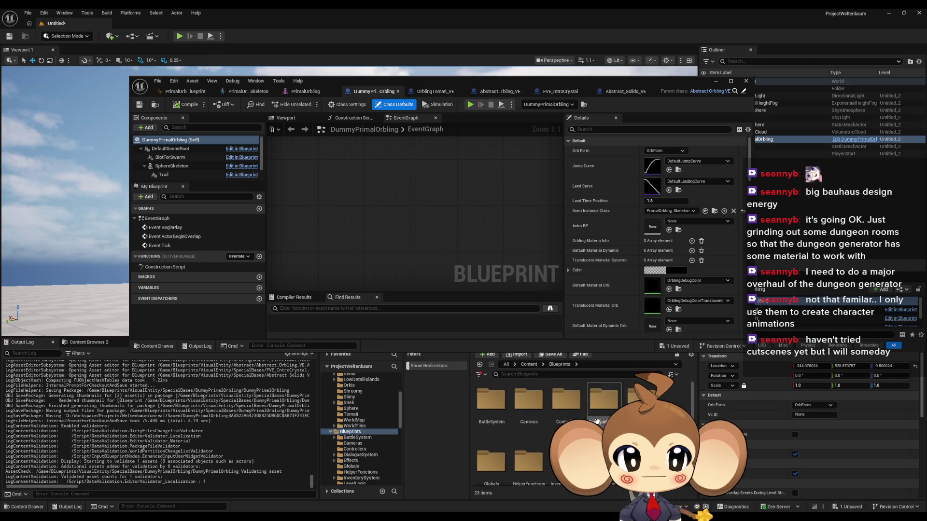
{"action": "scroll", "coordinate": [531, 420], "scroll_direction": "down", "scroll_amount": 3}
{"action": "double_click", "coordinate": [491, 434]}
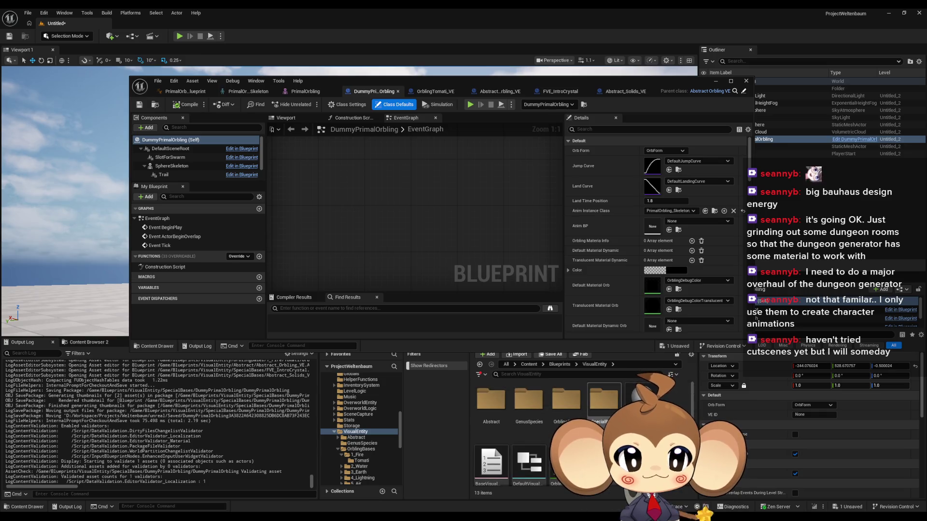
{"action": "double_click", "coordinate": [602, 408]}
{"action": "double_click", "coordinate": [492, 401]}
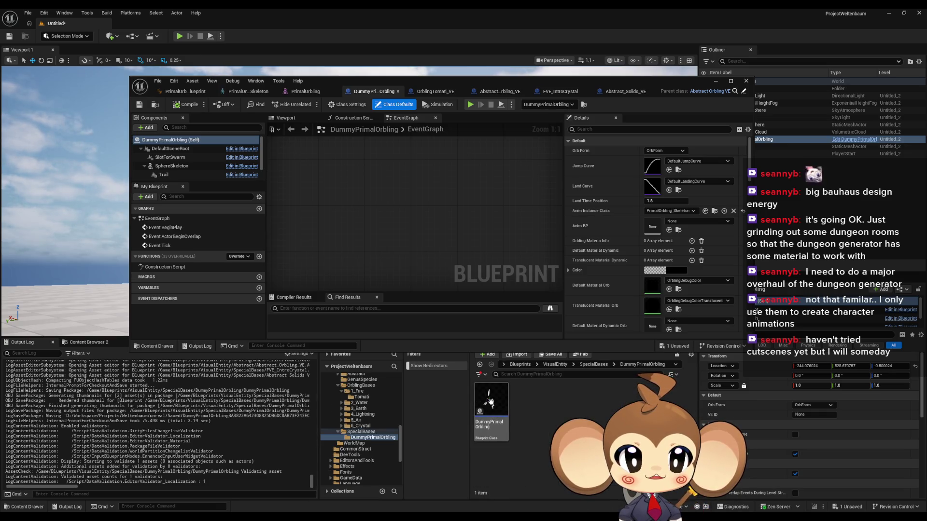
Drag PrimalOrbling_AnimBP from Content > 3d > Characters > PrimalOrbling > Dummy onto Anim Instance Class
{"action": "left_click", "coordinate": [592, 365]}
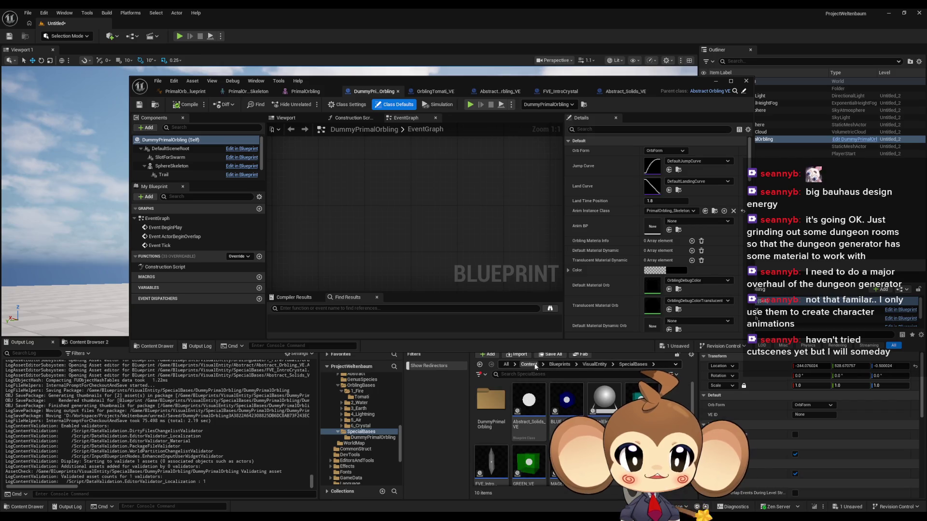
{"action": "left_click", "coordinate": [528, 365]}
{"action": "double_click", "coordinate": [529, 409]}
{"action": "double_click", "coordinate": [529, 409]}
{"action": "double_click", "coordinate": [559, 410]}
{"action": "double_click", "coordinate": [492, 401]}
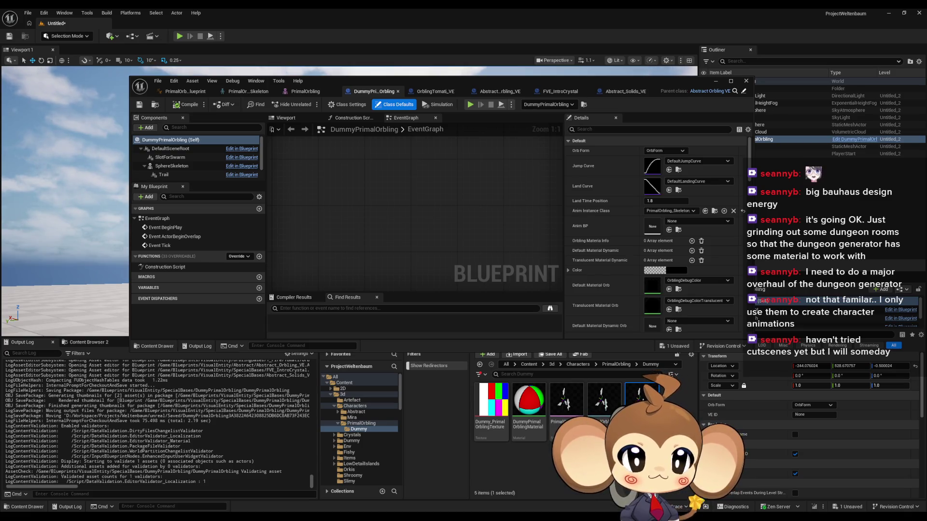
{"action": "left_click_drag", "start_coordinate": [603, 401], "coordinate": [671, 211]}
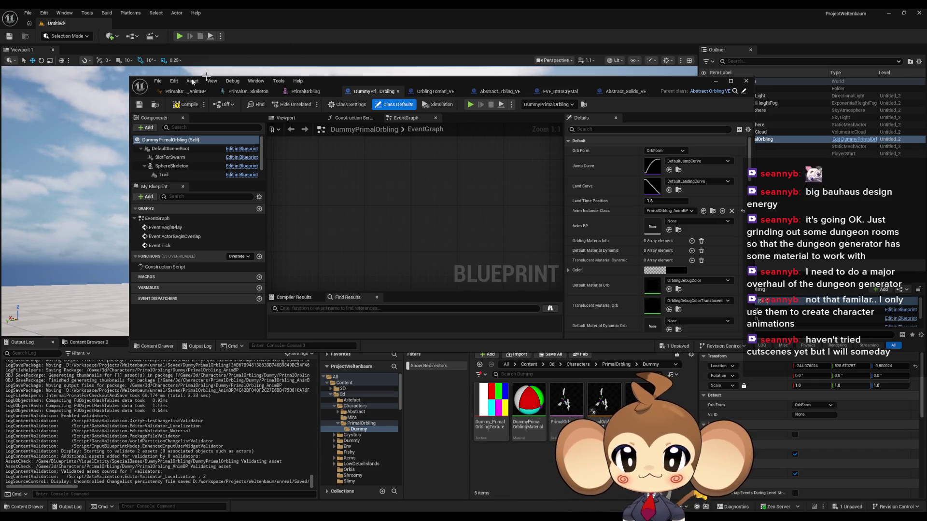
Load the Main level, discarding Untitled_2 without saving
{"action": "left_click", "coordinate": [529, 364]}
{"action": "scroll", "coordinate": [603, 392], "scroll_direction": "down", "scroll_amount": 5}
{"action": "key", "text": "ctrl+shift+s"}
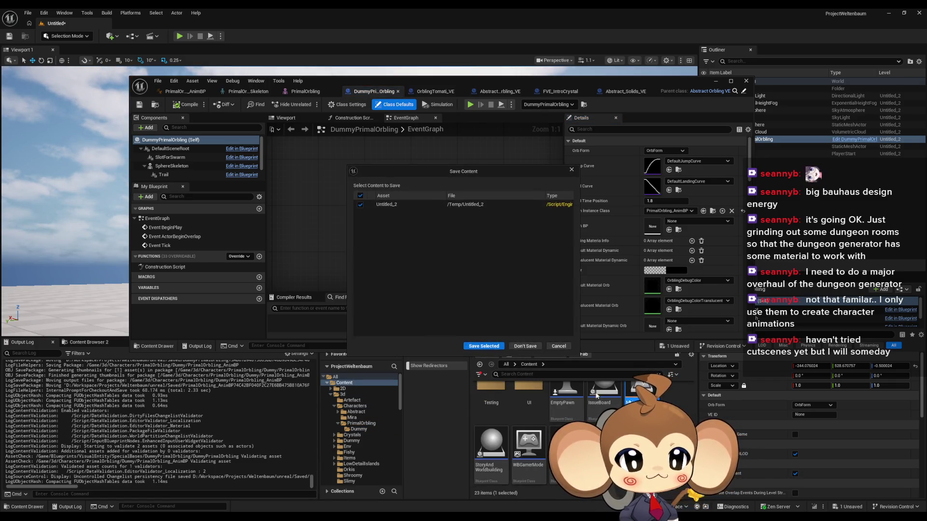
{"action": "left_click", "coordinate": [528, 347]}
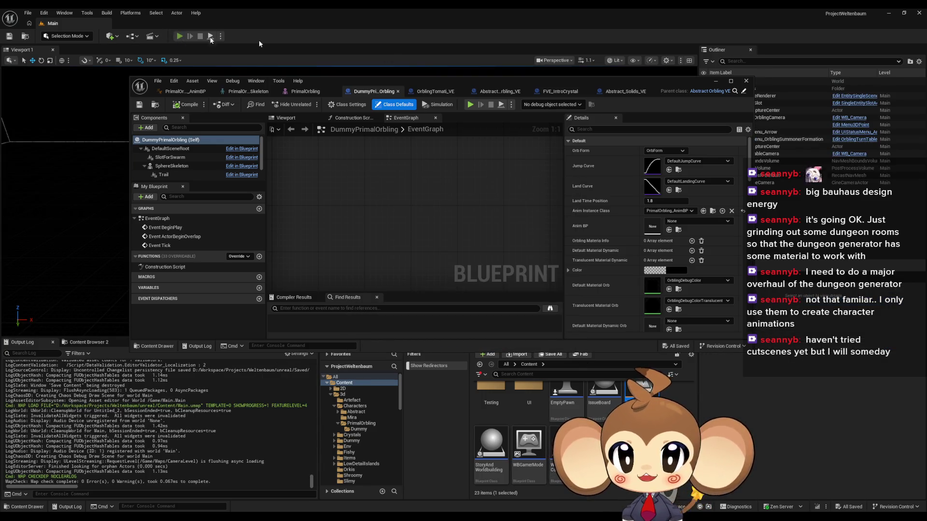
{"action": "left_click", "coordinate": [211, 38]}
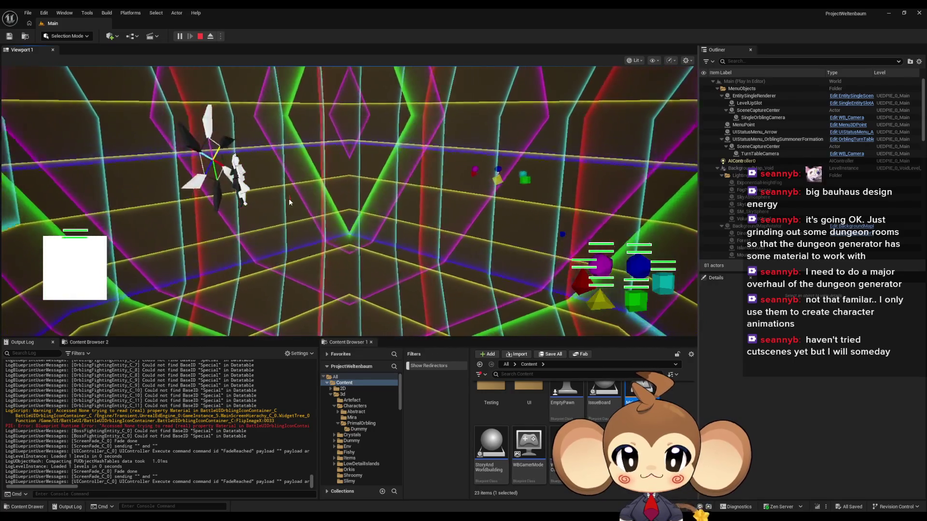
{"action": "key", "text": "Escape"}
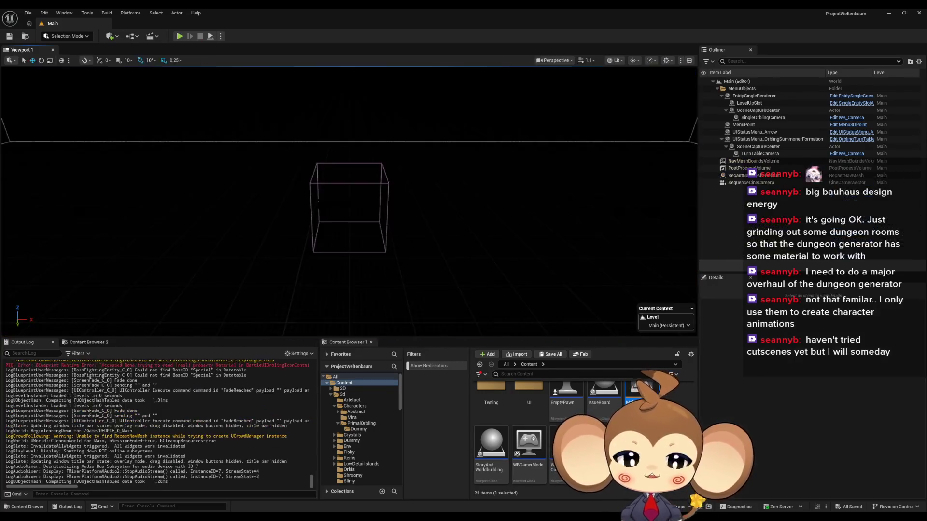
Browse the Content Browser to Blueprints > BattleSystem > Competitors
{"action": "scroll", "coordinate": [583, 418], "scroll_direction": "up", "scroll_amount": 5}
{"action": "scroll", "coordinate": [582, 418], "scroll_direction": "up", "scroll_amount": 2}
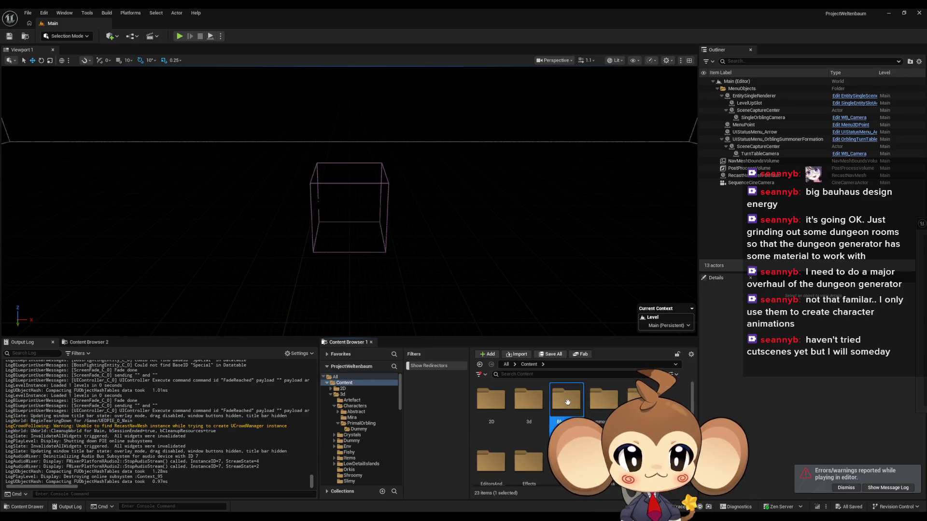
{"action": "double_click", "coordinate": [563, 397]}
{"action": "scroll", "coordinate": [491, 415], "scroll_direction": "up", "scroll_amount": 1}
{"action": "double_click", "coordinate": [491, 416]}
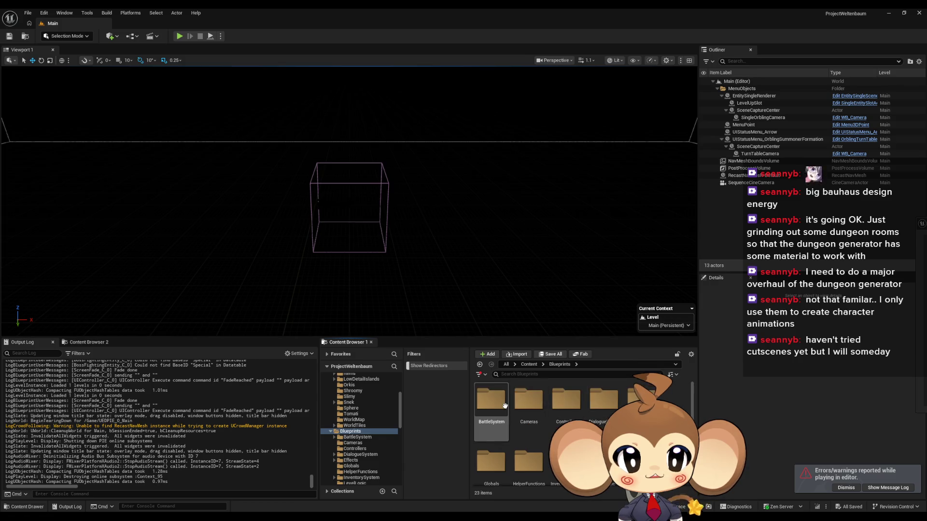
{"action": "left_click", "coordinate": [528, 439]}
{"action": "double_click", "coordinate": [527, 440]}
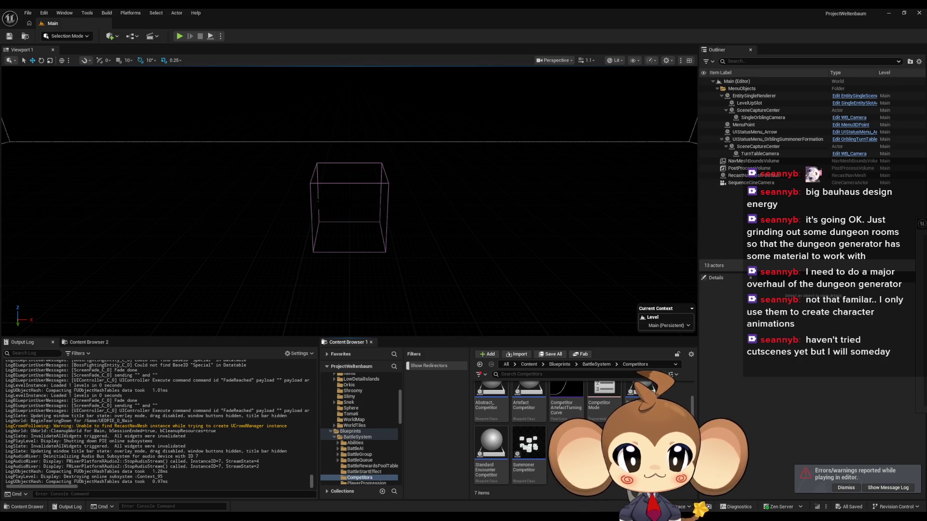
Find and open the Standard Encounter Competitor Blueprint among the competitor assets
{"action": "scroll", "coordinate": [491, 410], "scroll_direction": "up", "scroll_amount": 1}
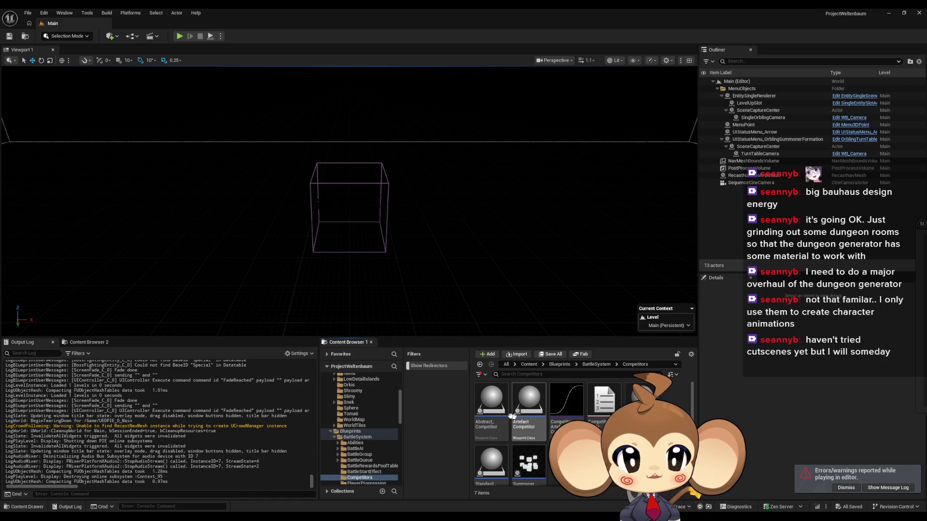
{"action": "left_click", "coordinate": [491, 410]}
{"action": "left_click", "coordinate": [528, 405]}
{"action": "scroll", "coordinate": [529, 424], "scroll_direction": "down", "scroll_amount": 1}
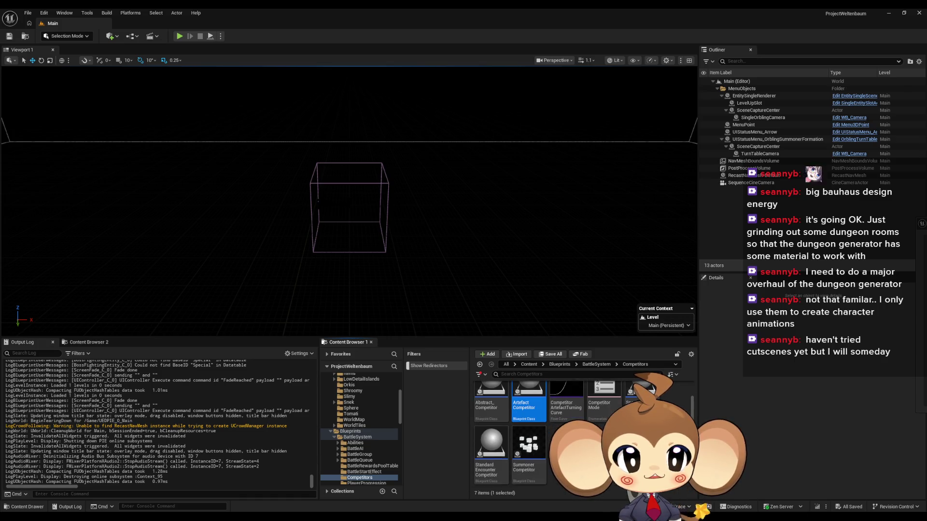
{"action": "left_click", "coordinate": [505, 466]}
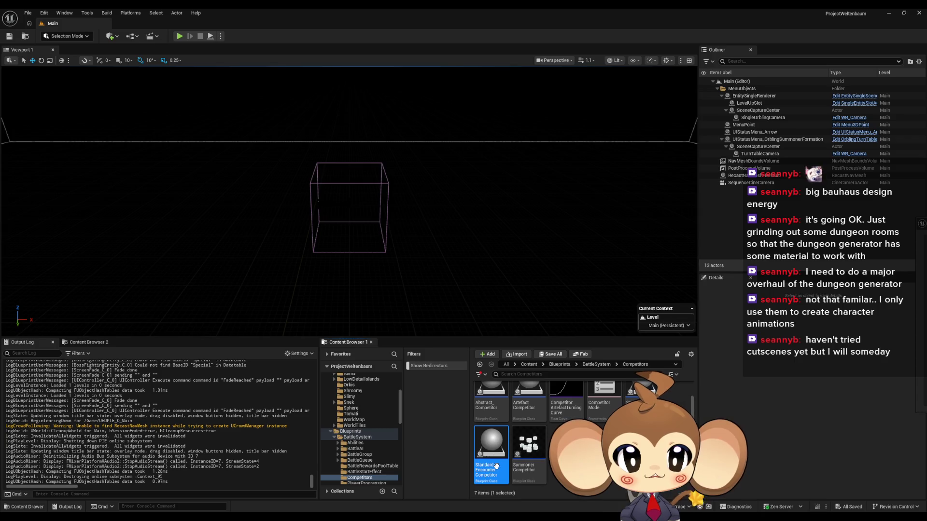
{"action": "double_click", "coordinate": [492, 451]}
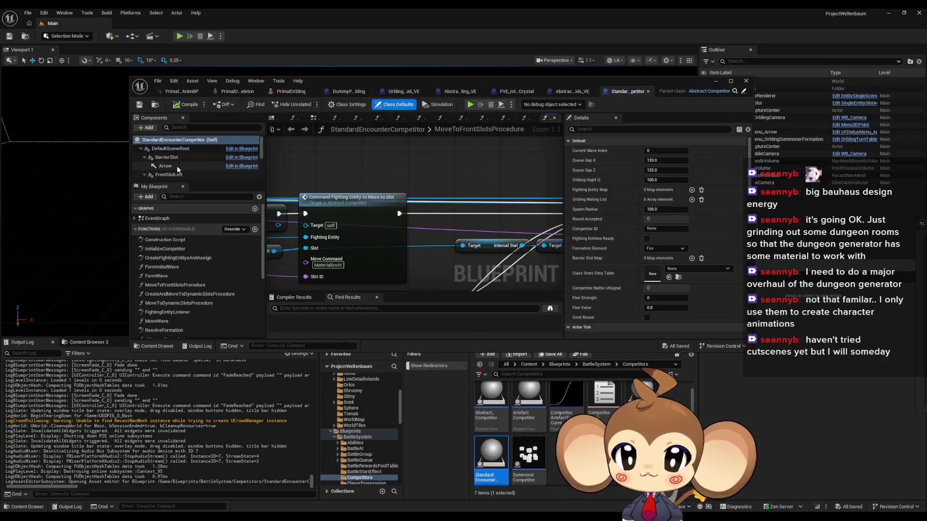
Hide the Arrow in game, and make FrontSlotLeftIndicator invisible and hidden in game
{"action": "left_click", "coordinate": [177, 166]}
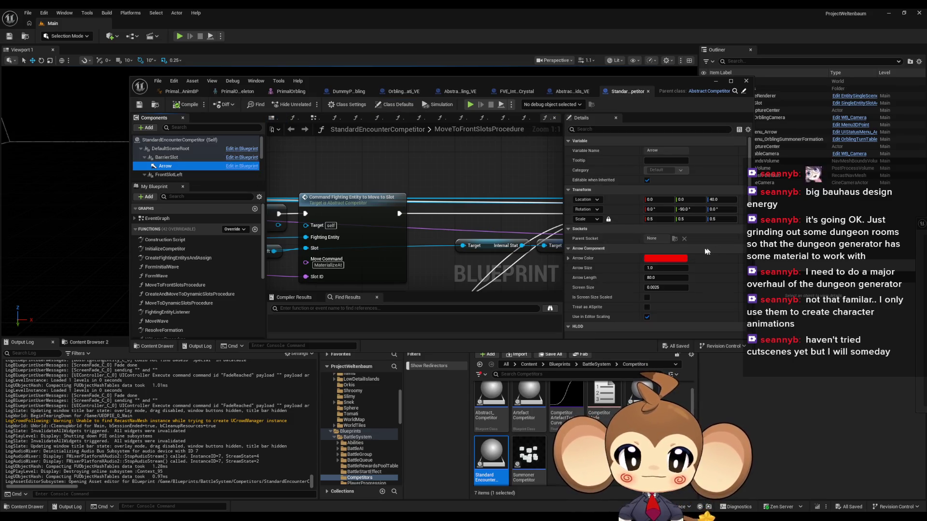
{"action": "scroll", "coordinate": [683, 242], "scroll_direction": "down", "scroll_amount": 5}
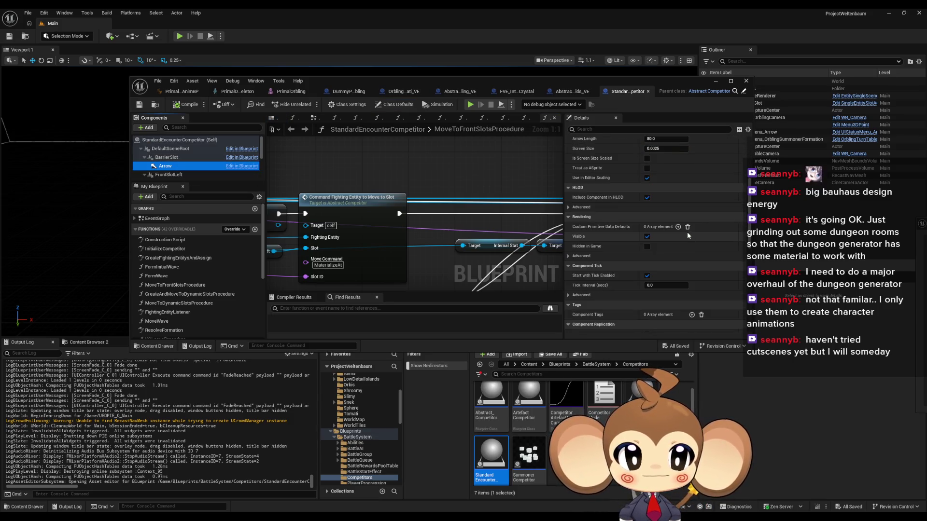
{"action": "left_click", "coordinate": [647, 246]}
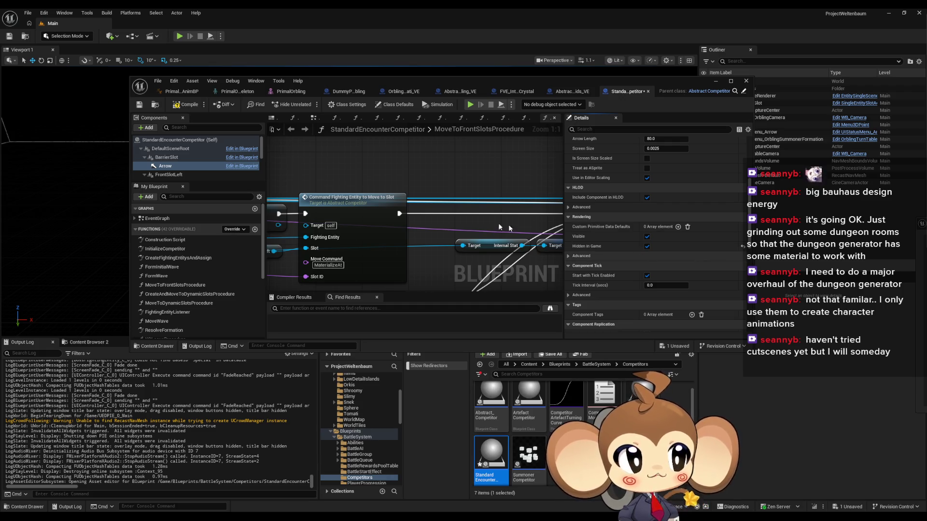
{"action": "scroll", "coordinate": [176, 175], "scroll_direction": "down", "scroll_amount": 1}
{"action": "scroll", "coordinate": [176, 175], "scroll_direction": "down", "scroll_amount": 1}
{"action": "left_click", "coordinate": [182, 169]}
{"action": "left_click", "coordinate": [647, 236]}
{"action": "left_click", "coordinate": [647, 246]}
Make FrontSlotCenterIndicator and FrontSlotRightIndicator invisible and hidden in game, then save
{"action": "scroll", "coordinate": [176, 166], "scroll_direction": "down", "scroll_amount": 4}
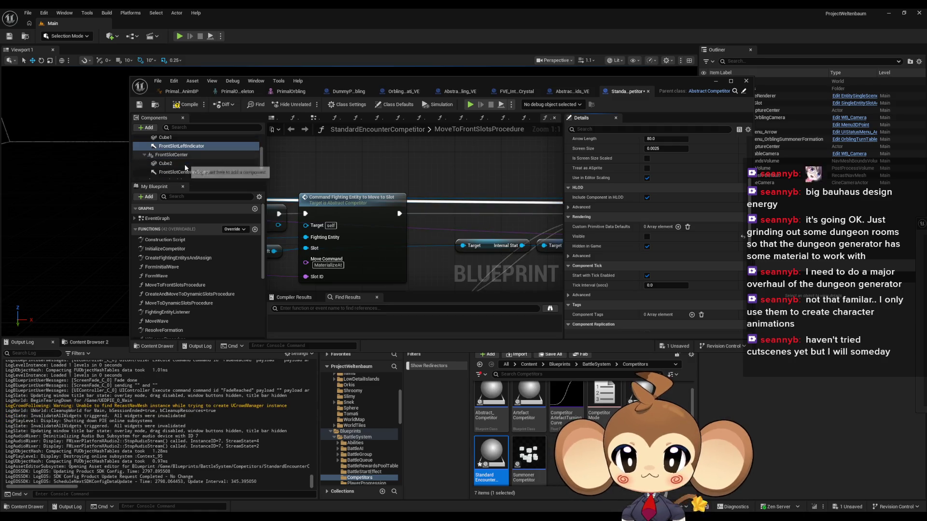
{"action": "left_click", "coordinate": [176, 161]}
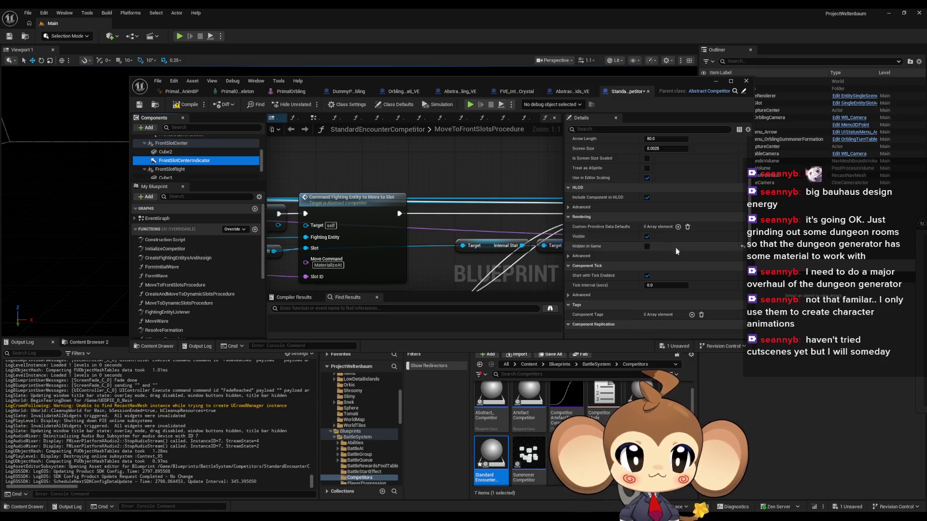
{"action": "left_click", "coordinate": [647, 246]}
{"action": "left_click", "coordinate": [647, 237]}
{"action": "scroll", "coordinate": [182, 159], "scroll_direction": "down", "scroll_amount": 1}
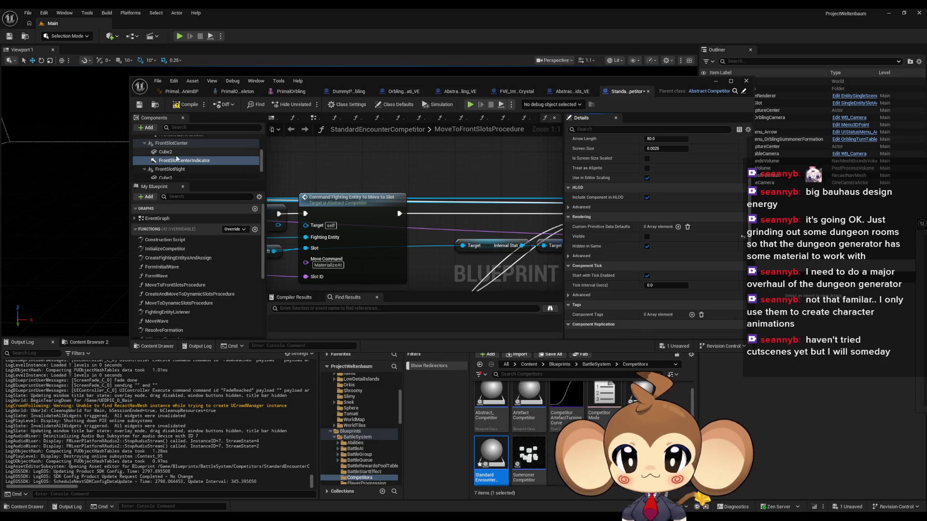
{"action": "scroll", "coordinate": [183, 160], "scroll_direction": "down", "scroll_amount": 1}
{"action": "left_click", "coordinate": [181, 164]}
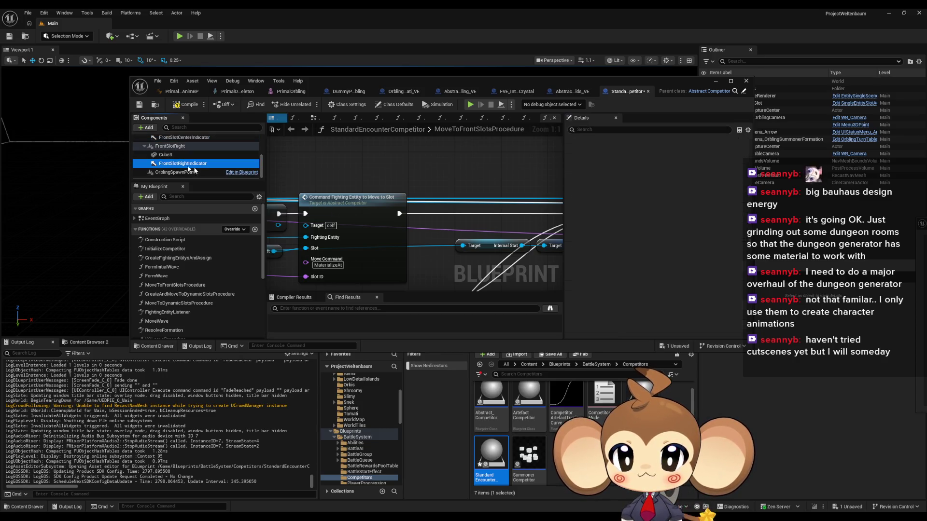
{"action": "left_click", "coordinate": [647, 237]}
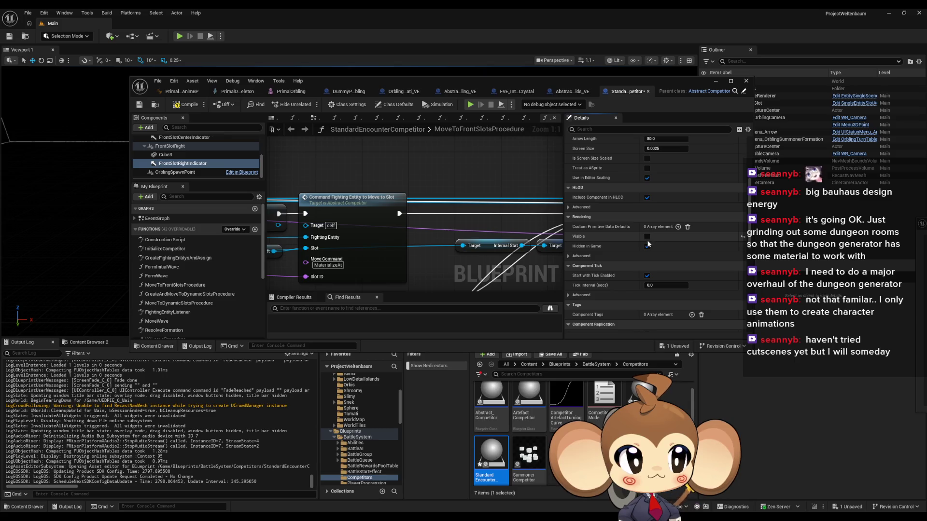
{"action": "left_click", "coordinate": [647, 246]}
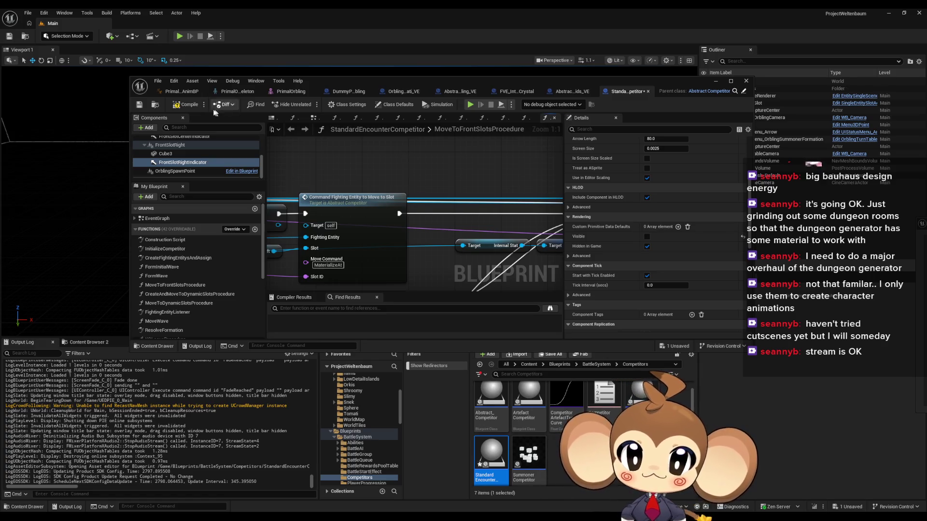
{"action": "key", "text": "ctrl+s"}
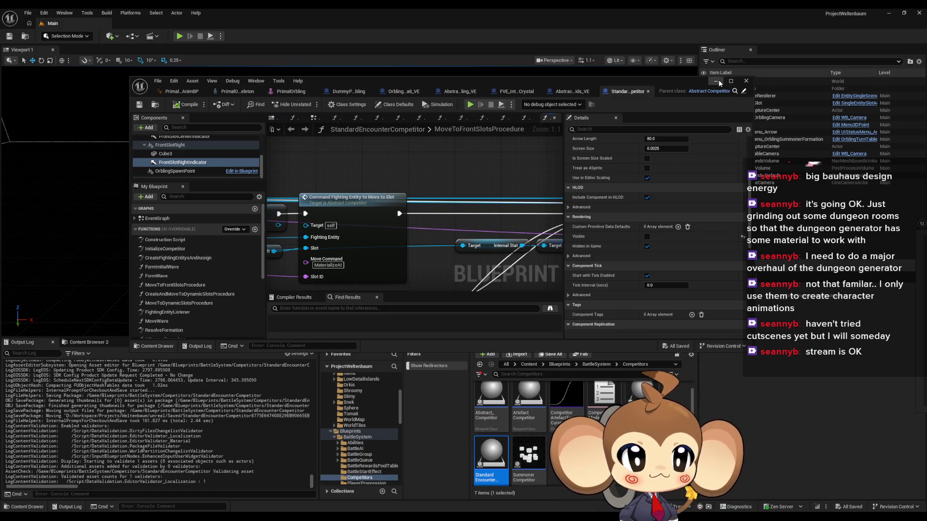
Close the StandardEncounterCompetitor editor, clear the asset selection, and play the Main level in editor
{"action": "left_click", "coordinate": [745, 81]}
{"action": "key", "text": "Escape"}
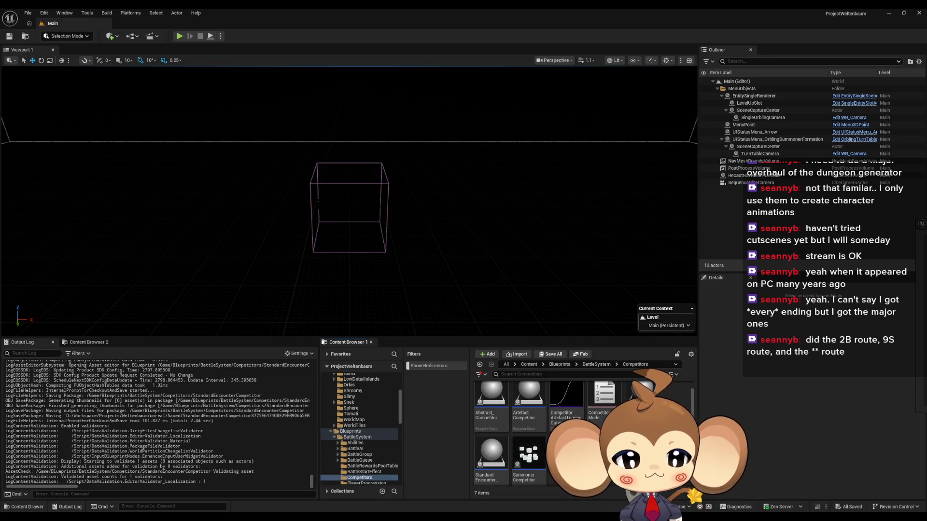
{"action": "mouse_move", "coordinate": [379, 519]}
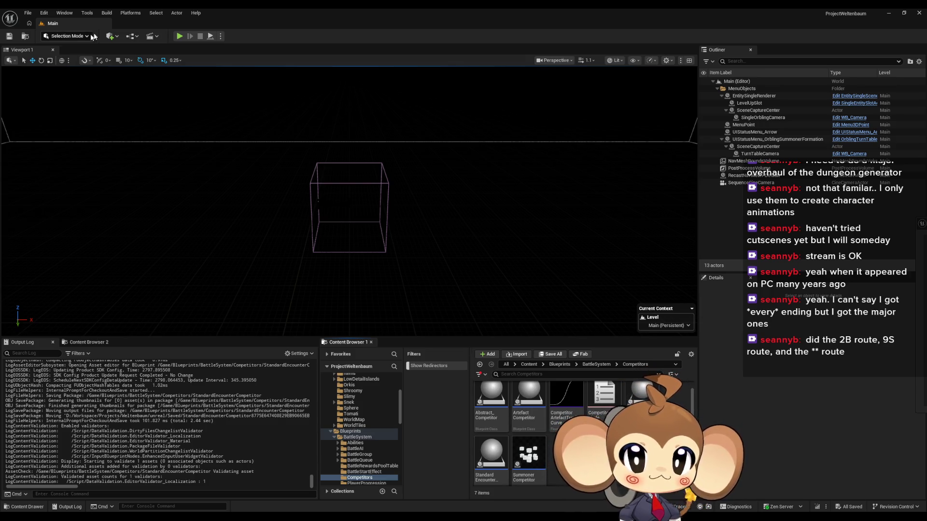
{"action": "left_click", "coordinate": [184, 36]}
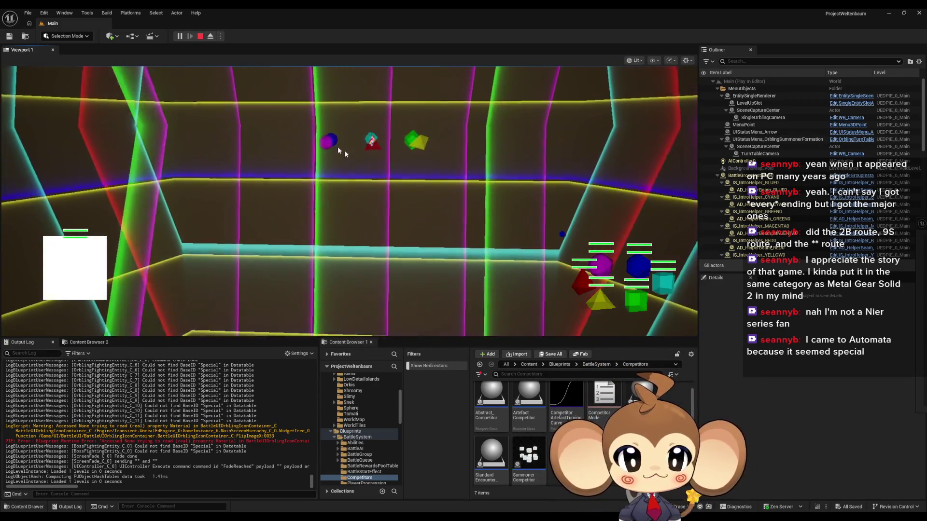
Inspect DummyPrimalOrbling0, BossFightingEntity0 and BossCompetitor0 in the running game, then stop the play session
{"action": "left_click", "coordinate": [210, 36]}
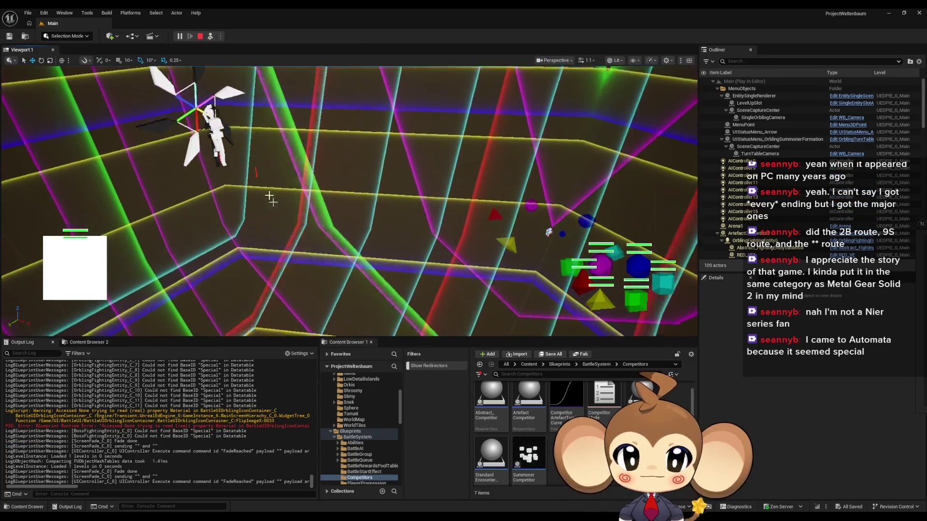
{"action": "left_click", "coordinate": [743, 187]}
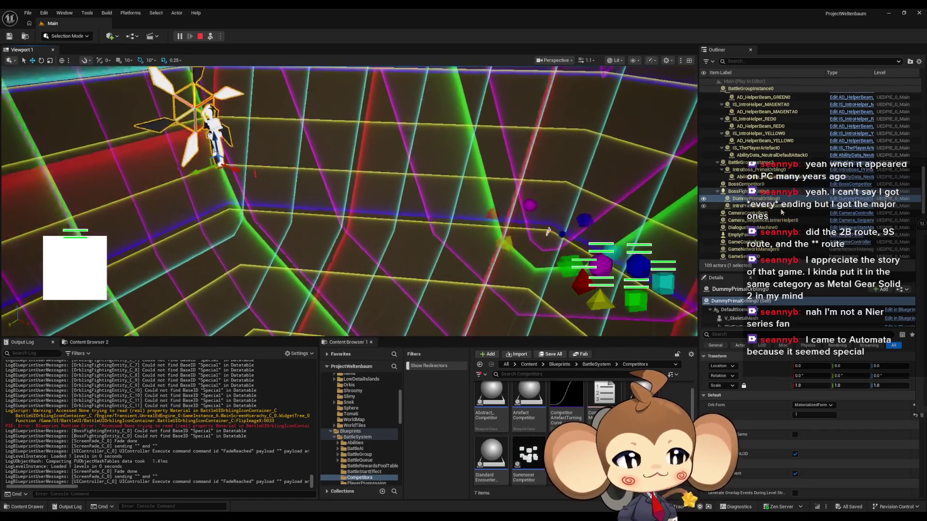
{"action": "scroll", "coordinate": [772, 193], "scroll_direction": "down", "scroll_amount": 1}
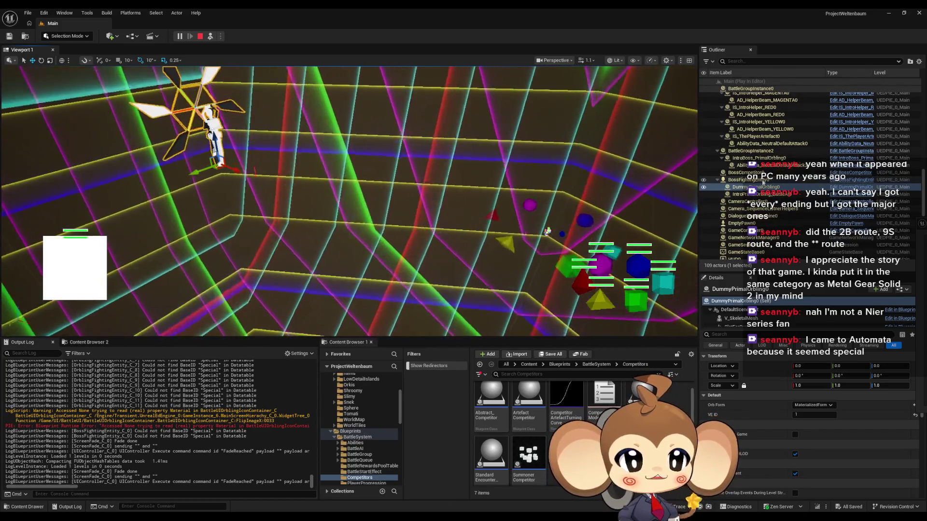
{"action": "left_click", "coordinate": [759, 180]}
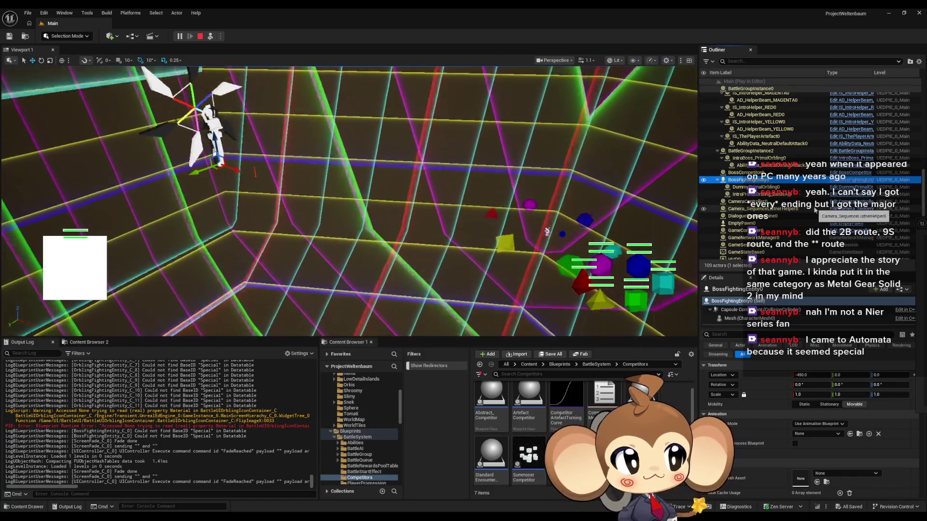
{"action": "scroll", "coordinate": [804, 203], "scroll_direction": "up", "scroll_amount": 1}
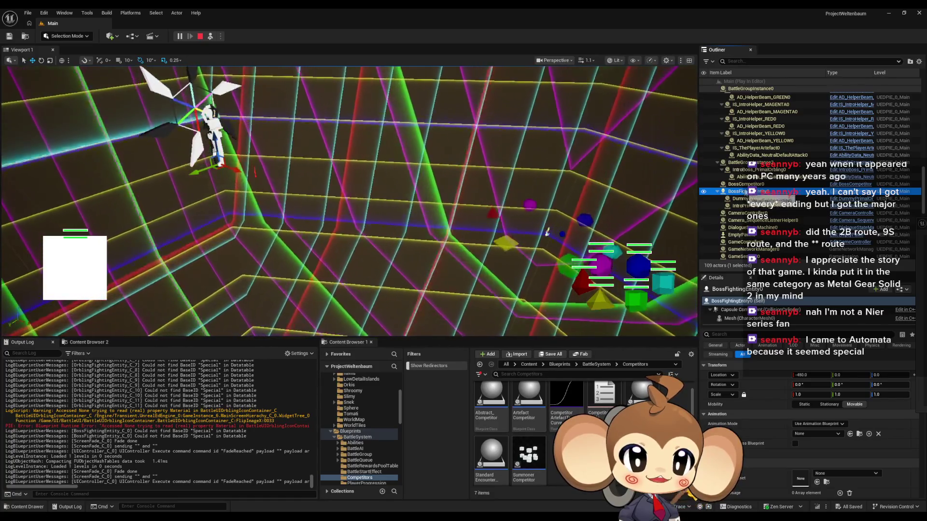
{"action": "left_click", "coordinate": [760, 185]}
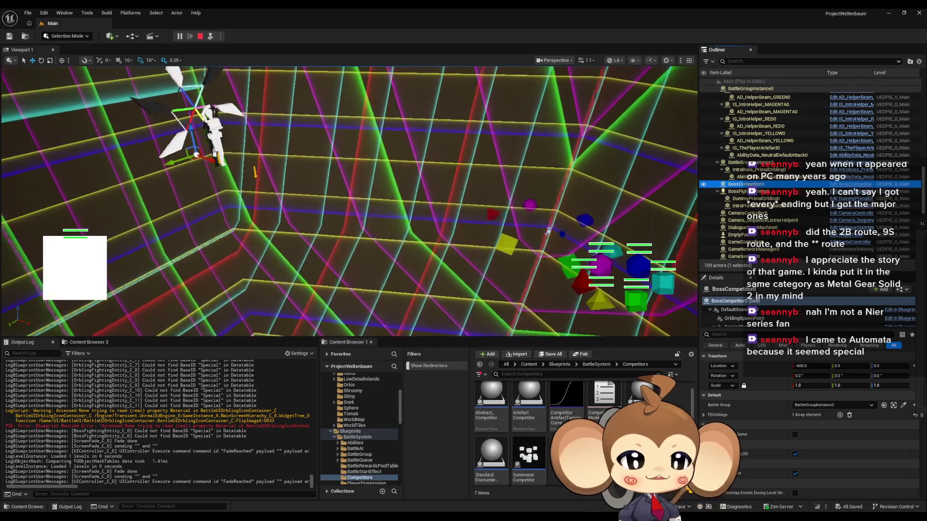
{"action": "scroll", "coordinate": [528, 439], "scroll_direction": "up", "scroll_amount": 1}
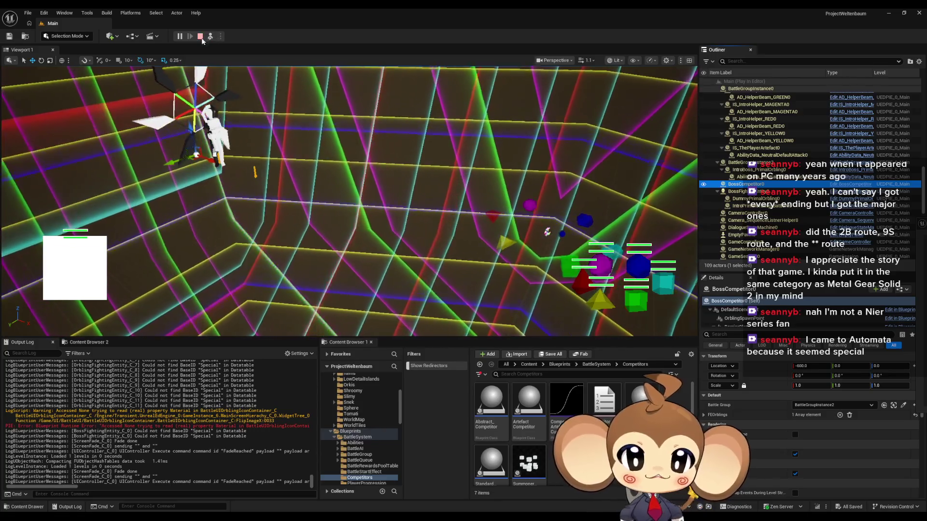
{"action": "left_click", "coordinate": [201, 38]}
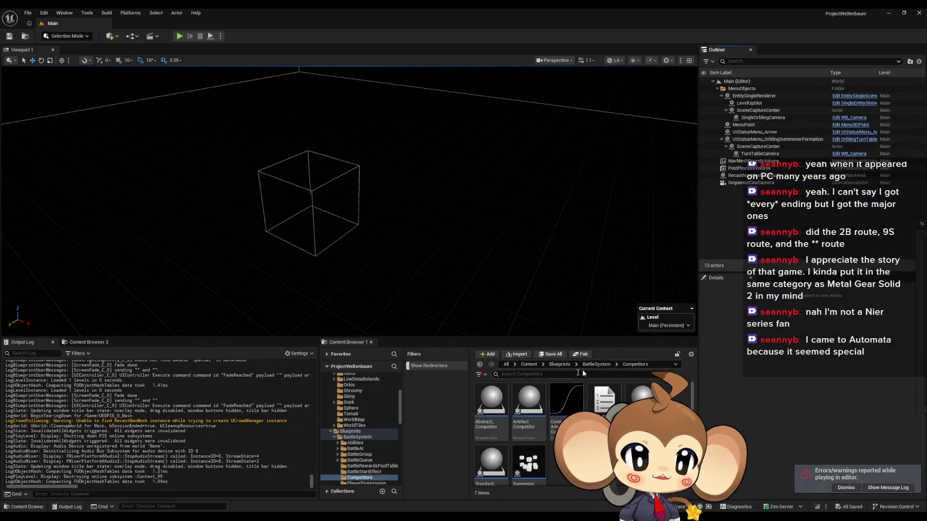
Move the BossCompetitor asset from BattleSystem into the Competitors folder
{"action": "left_click", "coordinate": [600, 366]}
{"action": "scroll", "coordinate": [579, 434], "scroll_direction": "down", "scroll_amount": 5}
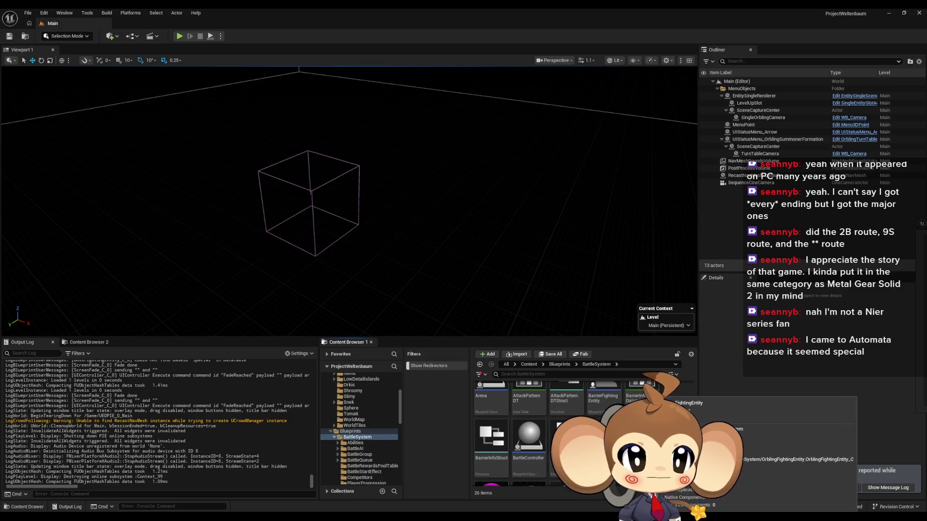
{"action": "scroll", "coordinate": [603, 410], "scroll_direction": "down", "scroll_amount": 1}
{"action": "left_click", "coordinate": [604, 413]}
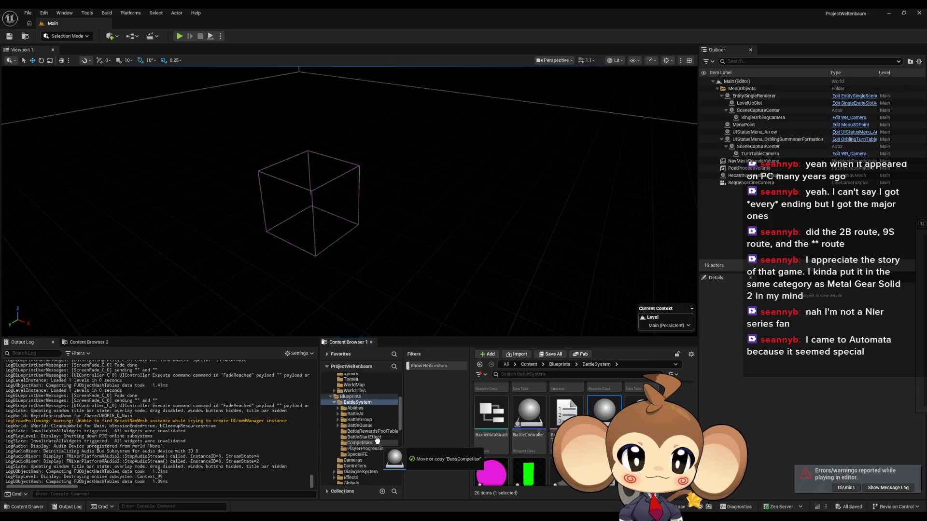
{"action": "left_click_drag", "start_coordinate": [377, 440], "coordinate": [396, 442]}
{"action": "left_click", "coordinate": [409, 462]}
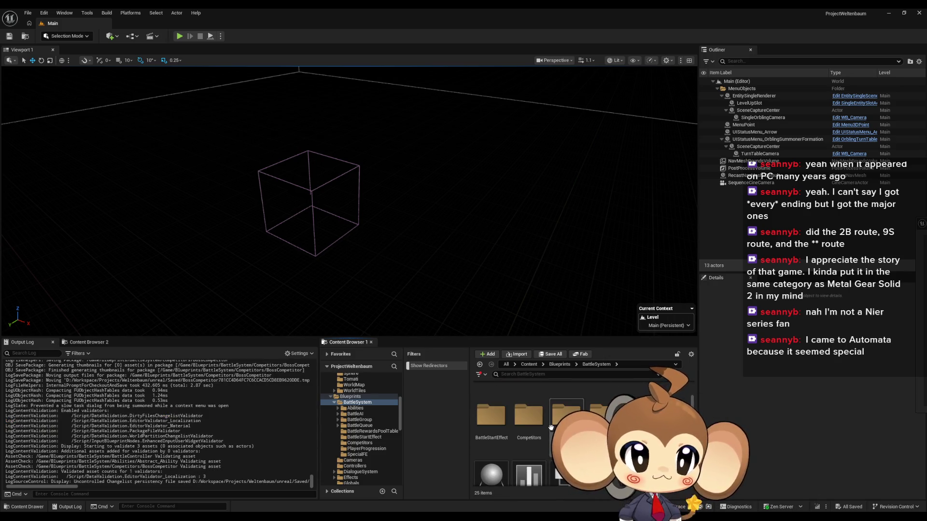
Make the BossCompetitor Blueprint's Arrow component invisible
{"action": "double_click", "coordinate": [581, 409]}
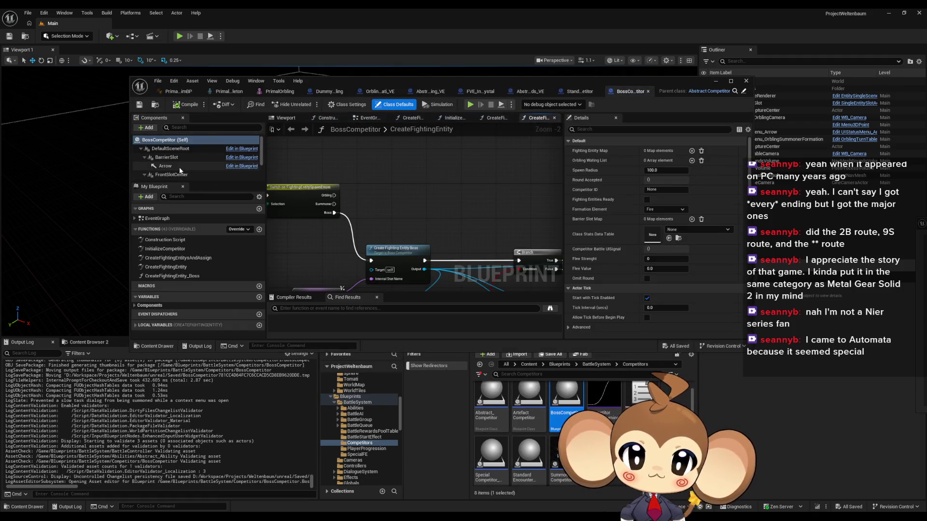
{"action": "left_click", "coordinate": [180, 167]}
{"action": "scroll", "coordinate": [651, 267], "scroll_direction": "down", "scroll_amount": 10}
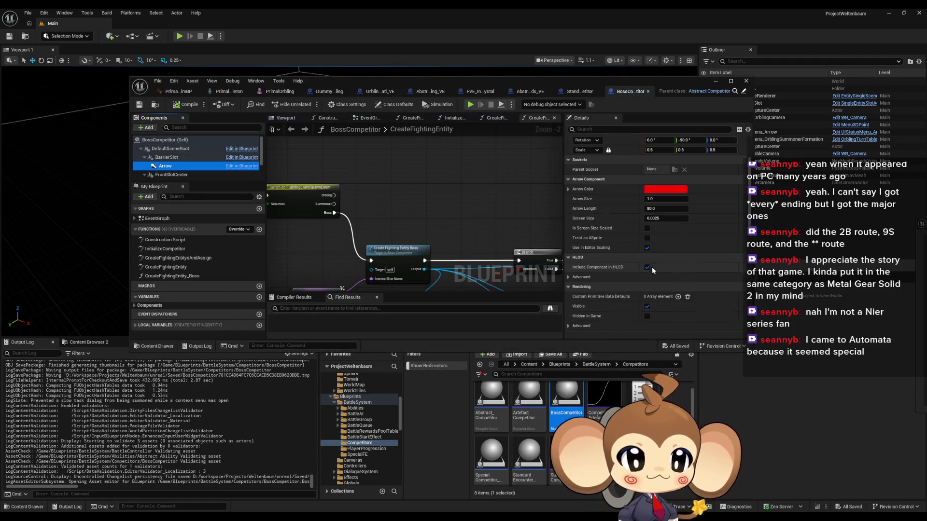
{"action": "left_click", "coordinate": [647, 226]}
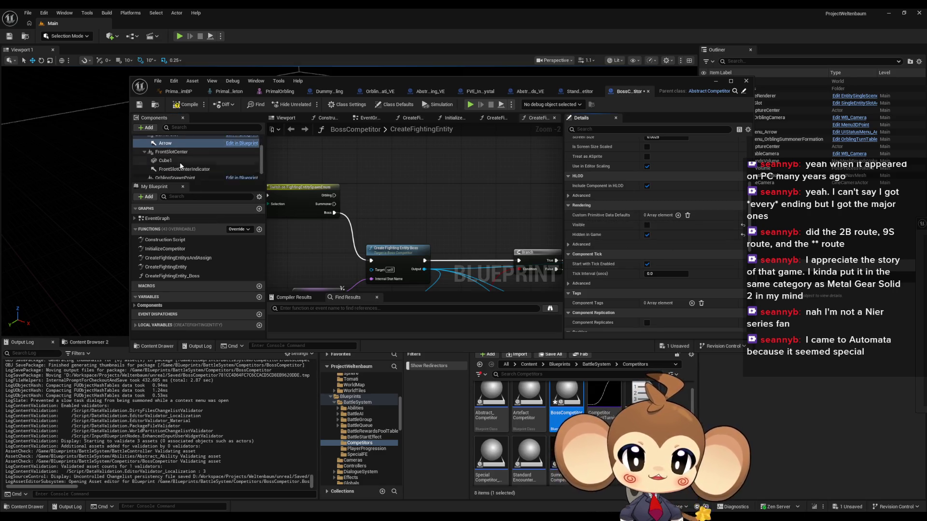
Select the FrontSlotCenterIndicator component, close the Blueprint editor and start a test play
{"action": "left_click", "coordinate": [173, 163]}
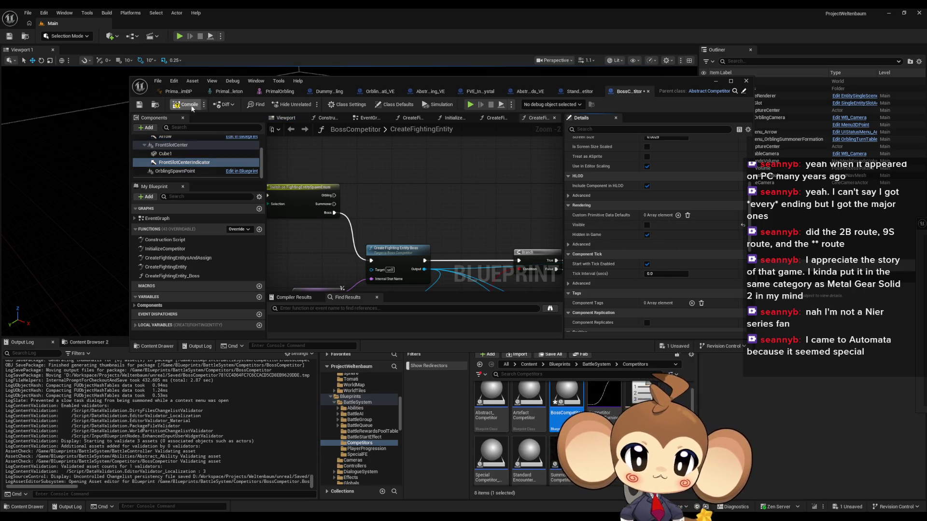
{"action": "left_click", "coordinate": [746, 81]}
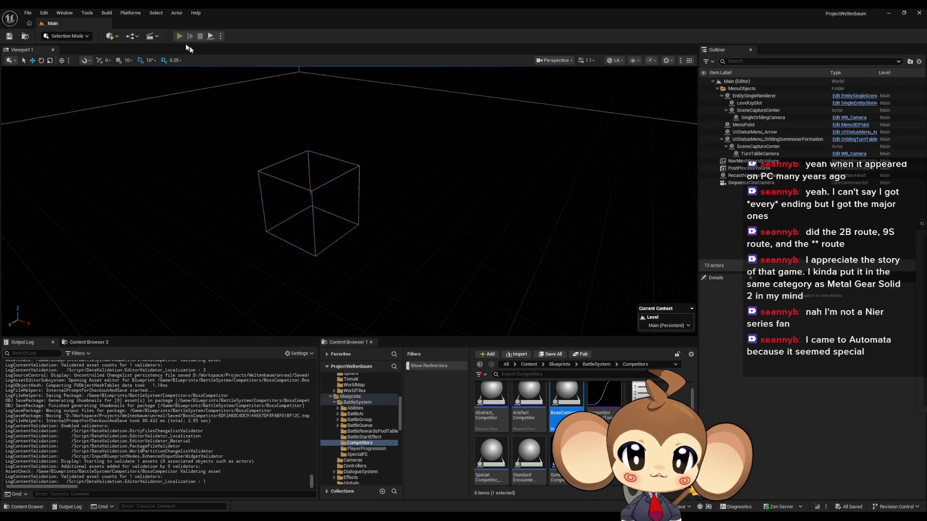
{"action": "key", "text": "alt+p"}
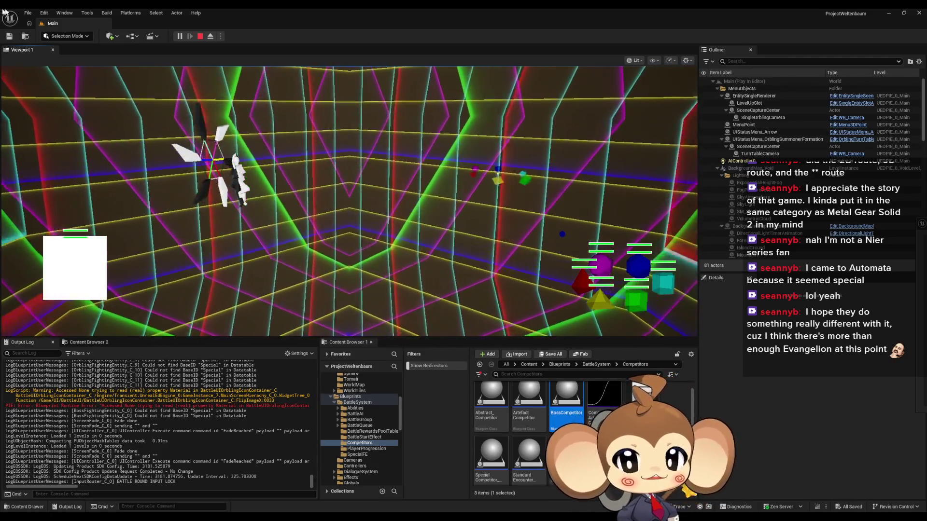
{"action": "key", "text": "Escape"}
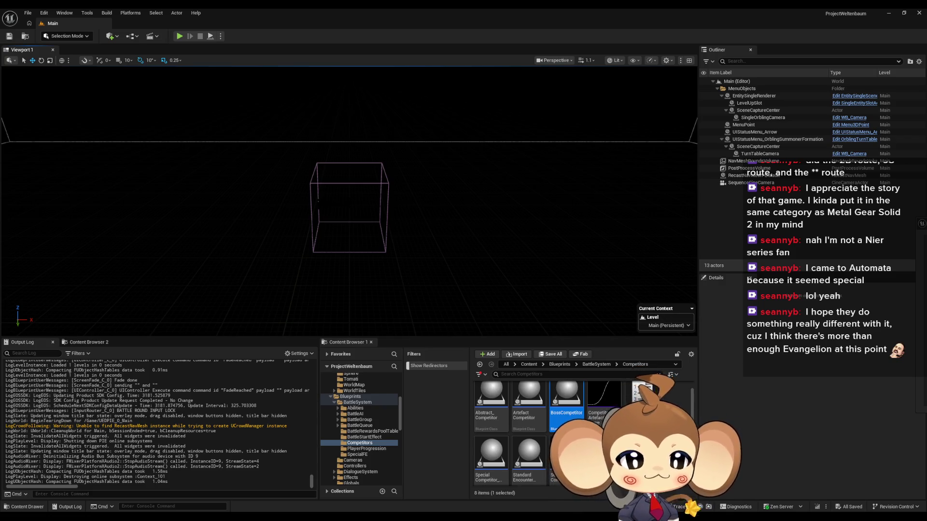
Browse from Blueprints up to Content and into PrimalOrbling's Dummy folder
{"action": "scroll", "coordinate": [531, 435], "scroll_direction": "up", "scroll_amount": 1}
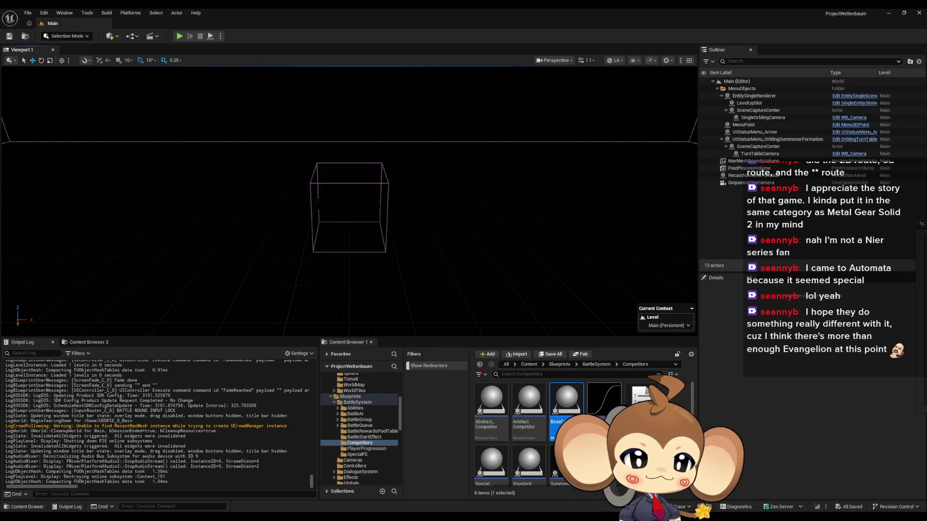
{"action": "left_click", "coordinate": [560, 365]}
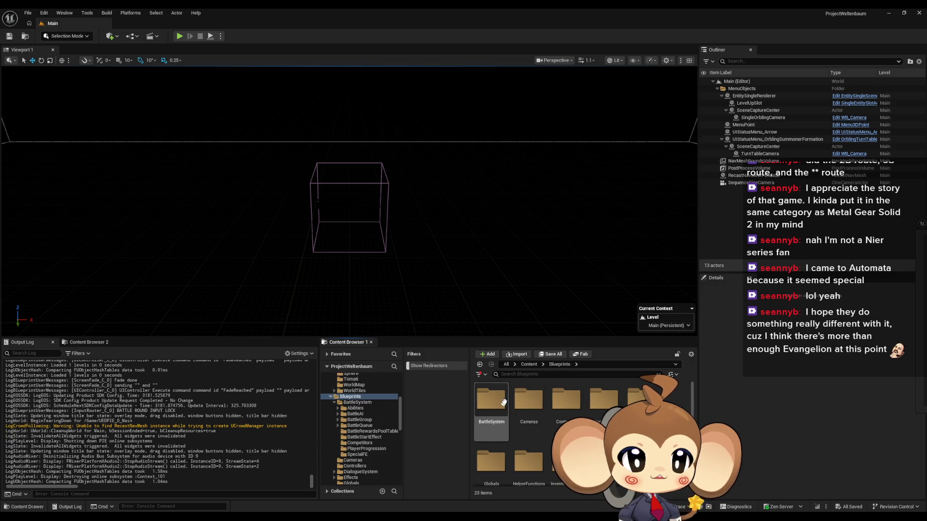
{"action": "scroll", "coordinate": [542, 426], "scroll_direction": "down", "scroll_amount": 5}
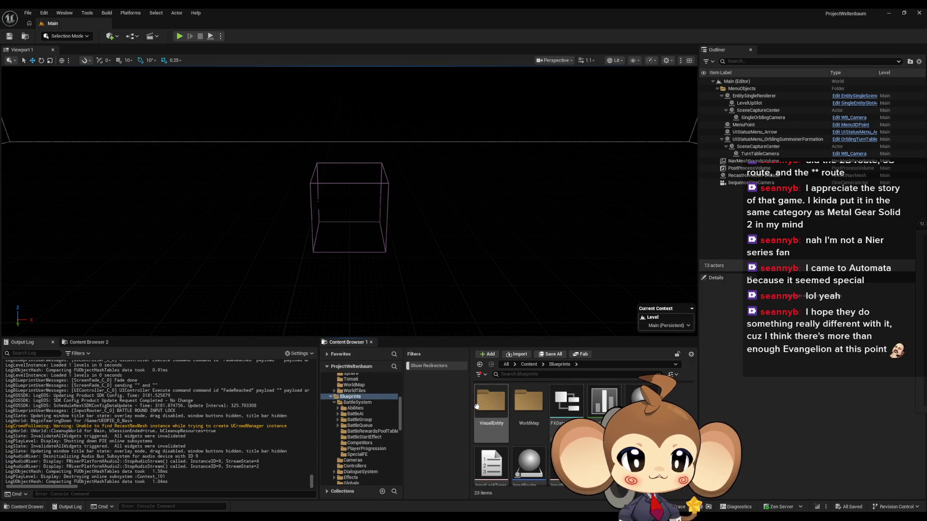
{"action": "left_click", "coordinate": [531, 364]}
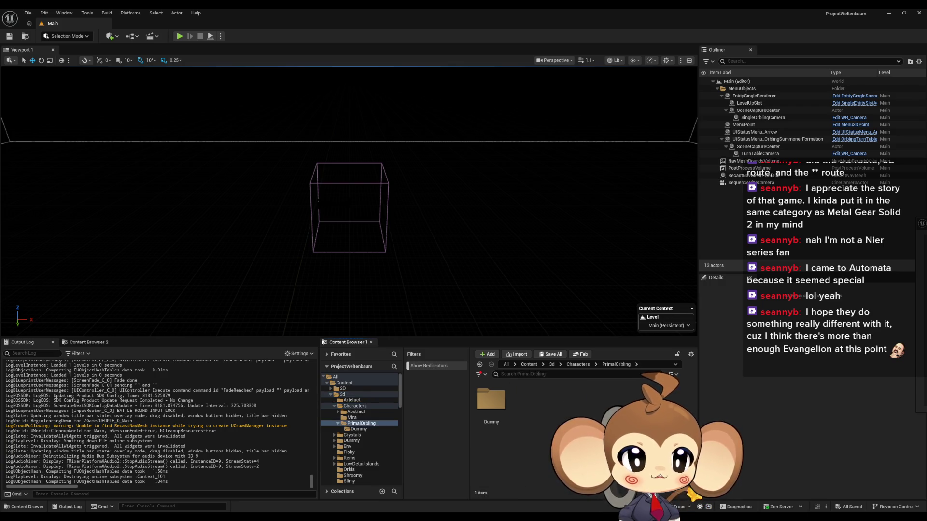
{"action": "double_click", "coordinate": [490, 402]}
Place a PrimalOrbling at the world origin and view it close up in a fullscreen viewport
{"action": "left_click_drag", "start_coordinate": [566, 400], "coordinate": [490, 273]}
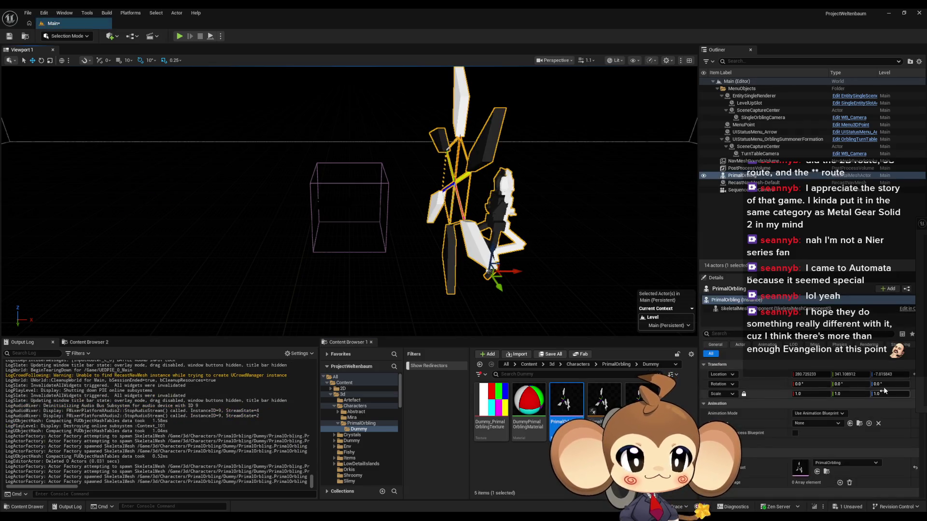
{"action": "left_click", "coordinate": [914, 375]}
{"action": "mouse_move", "coordinate": [378, 225]}
{"action": "left_mouse_down"}
{"action": "mouse_move", "coordinate": [338, 217]}
{"action": "mouse_move", "coordinate": [311, 190]}
{"action": "left_mouse_up"}
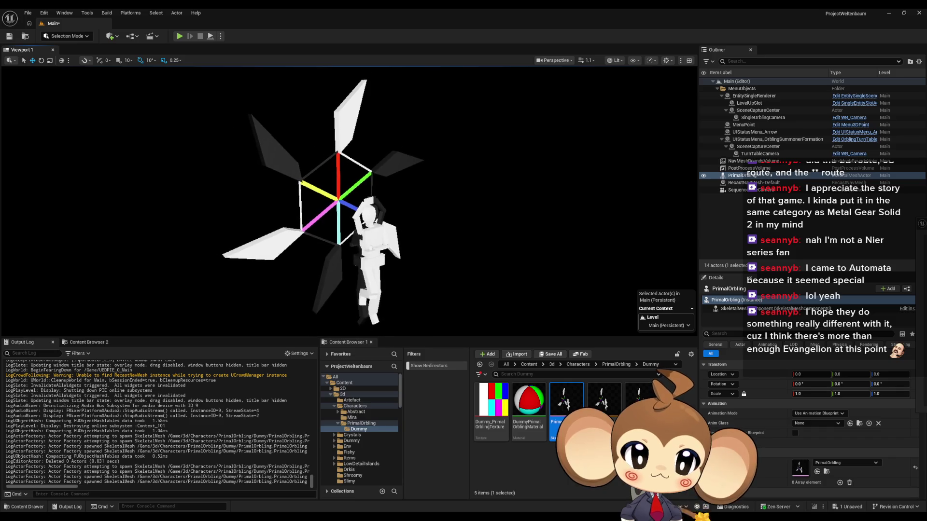
{"action": "key", "text": "F11"}
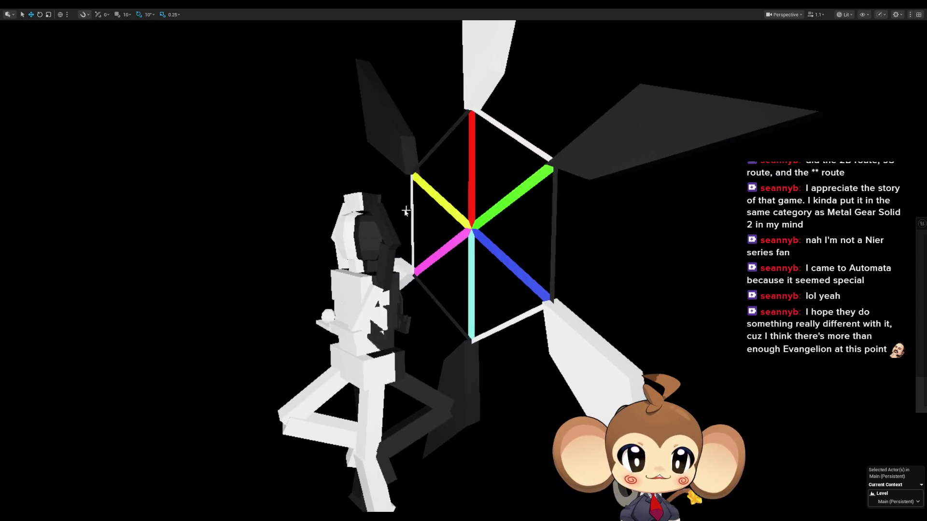
Frame the formation and figure, screen-capture that area, then remove the PrimalOrbling
{"action": "mouse_move", "coordinate": [431, 242]}
{"action": "left_mouse_down"}
{"action": "mouse_move", "coordinate": [388, 249]}
{"action": "mouse_move", "coordinate": [388, 270]}
{"action": "left_mouse_up"}
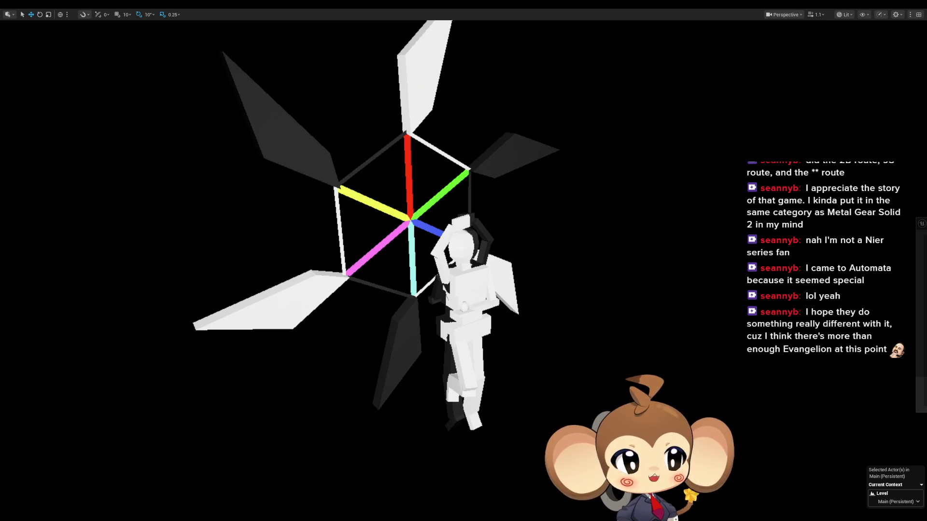
{"action": "key", "text": "super+shift+s"}
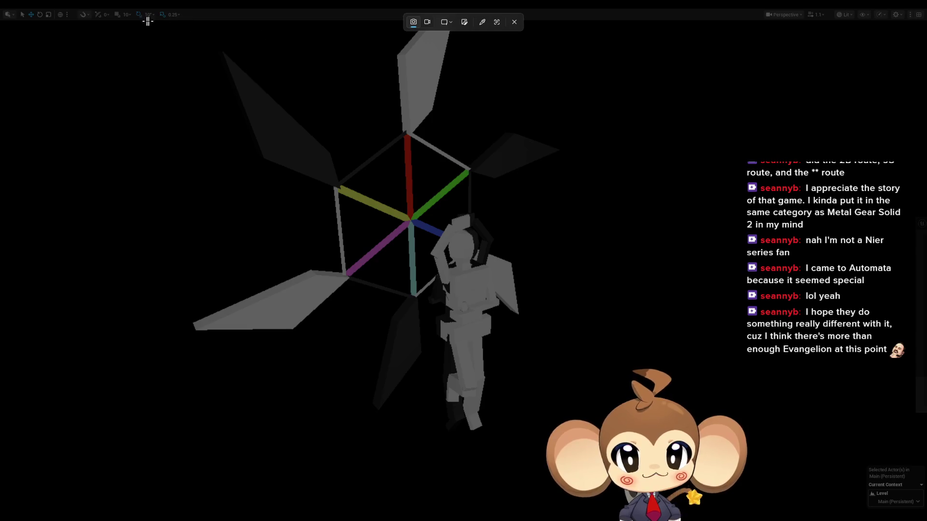
{"action": "mouse_move", "coordinate": [144, 24]}
{"action": "left_mouse_down"}
{"action": "mouse_move", "coordinate": [591, 232]}
{"action": "mouse_move", "coordinate": [642, 457]}
{"action": "mouse_move", "coordinate": [664, 465]}
{"action": "left_mouse_up"}
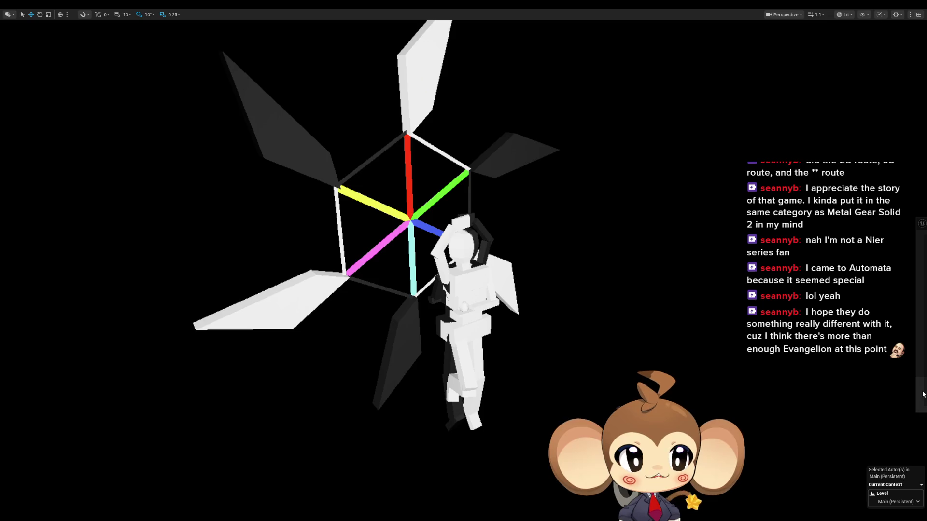
{"action": "key", "text": "ctrl+z"}
{"action": "key", "text": "ctrl+z"}
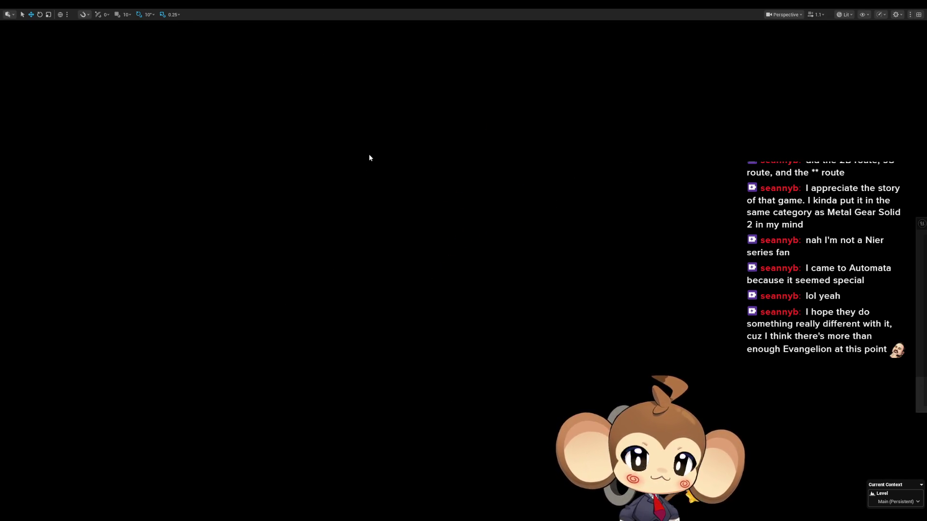
Exit fullscreen, undo the stray selection, delete the PrimalOrbling again and switch to GIMP
{"action": "key", "text": "F11"}
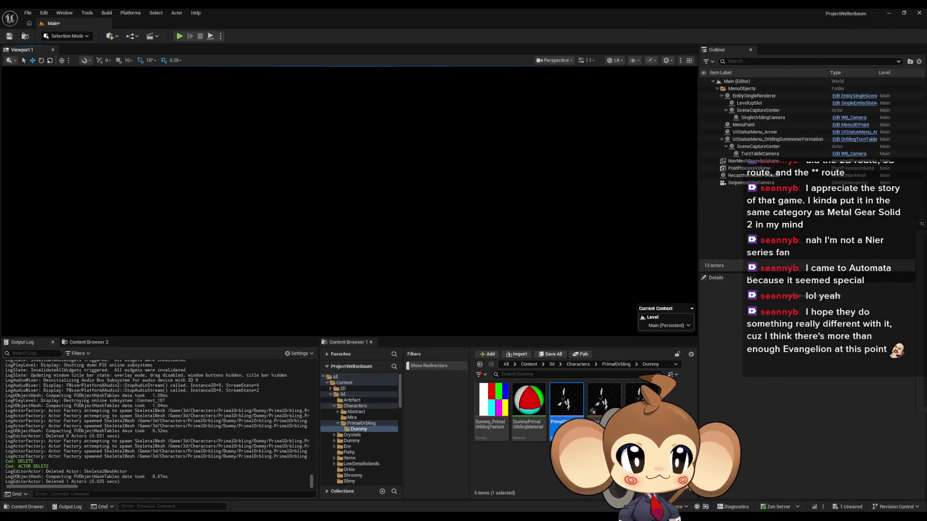
{"action": "left_click", "coordinate": [772, 146]}
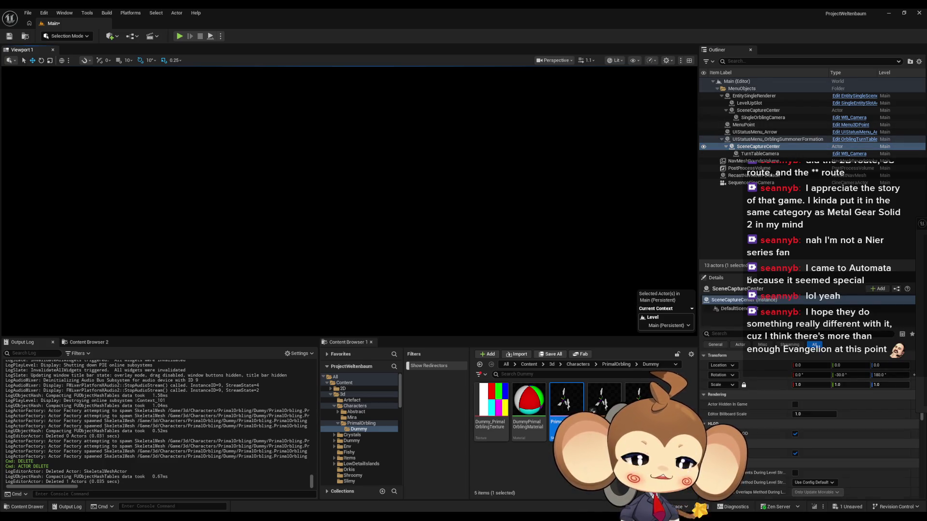
{"action": "key", "text": "ctrl+z"}
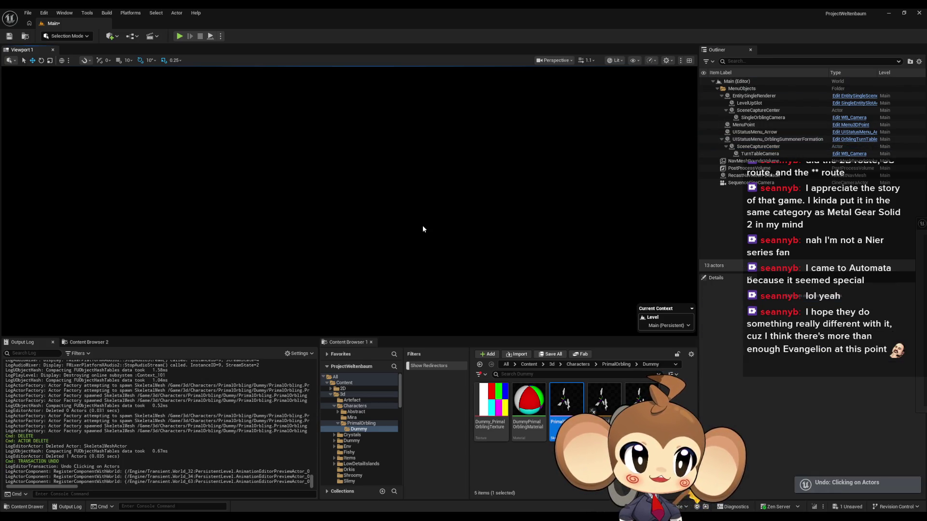
{"action": "key", "text": "ctrl+z"}
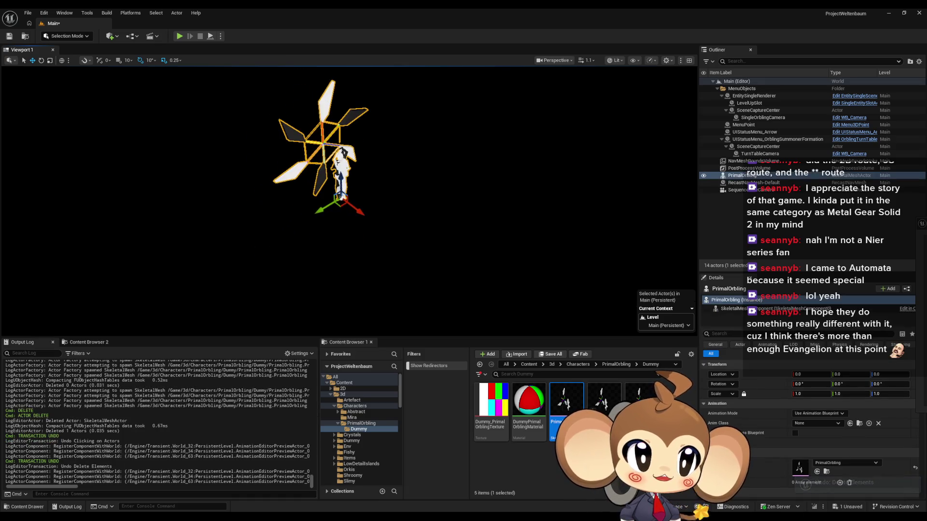
{"action": "key", "text": "Delete"}
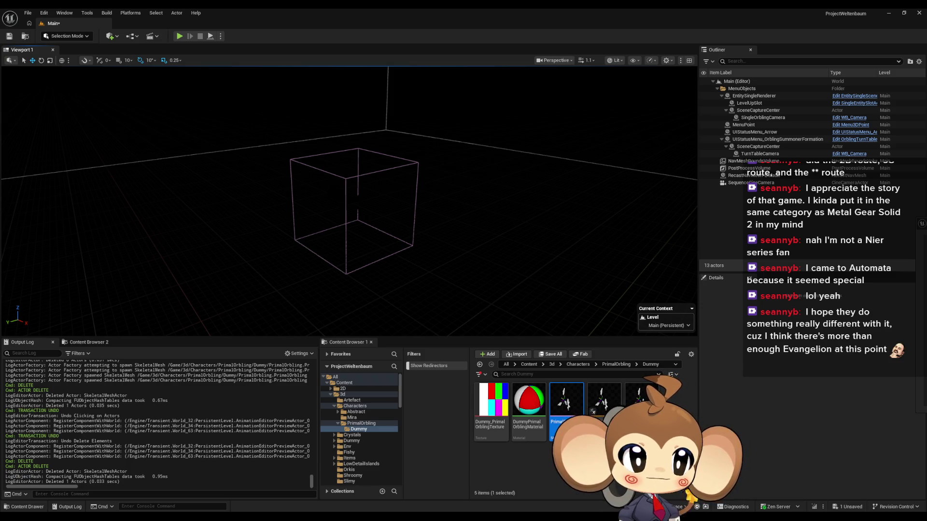
{"action": "key", "text": "alt+Tab"}
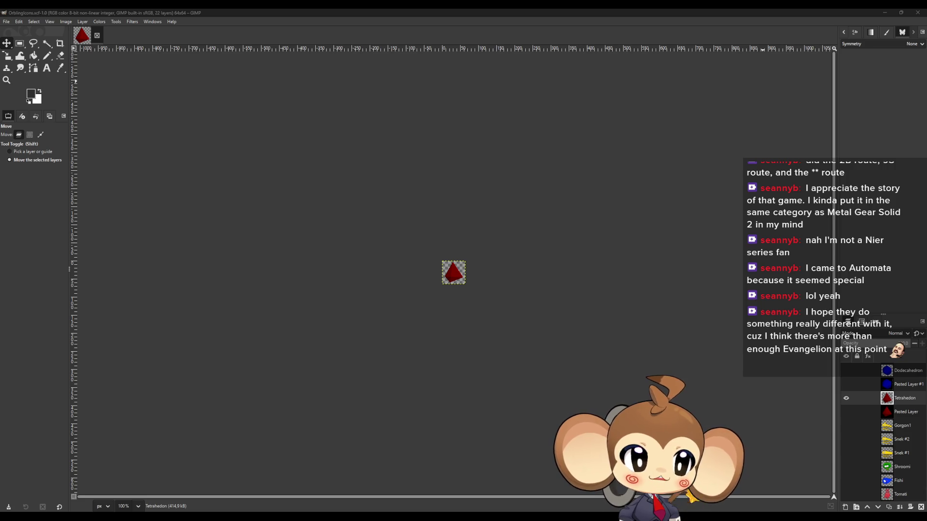
Hide the Tetrahedron layer and paste the formation screenshot above the Snek layer
{"action": "left_click", "coordinate": [845, 398]}
{"action": "scroll", "coordinate": [899, 384], "scroll_direction": "up", "scroll_amount": 4}
{"action": "scroll", "coordinate": [899, 384], "scroll_direction": "up", "scroll_amount": 3}
{"action": "left_click", "coordinate": [899, 370]}
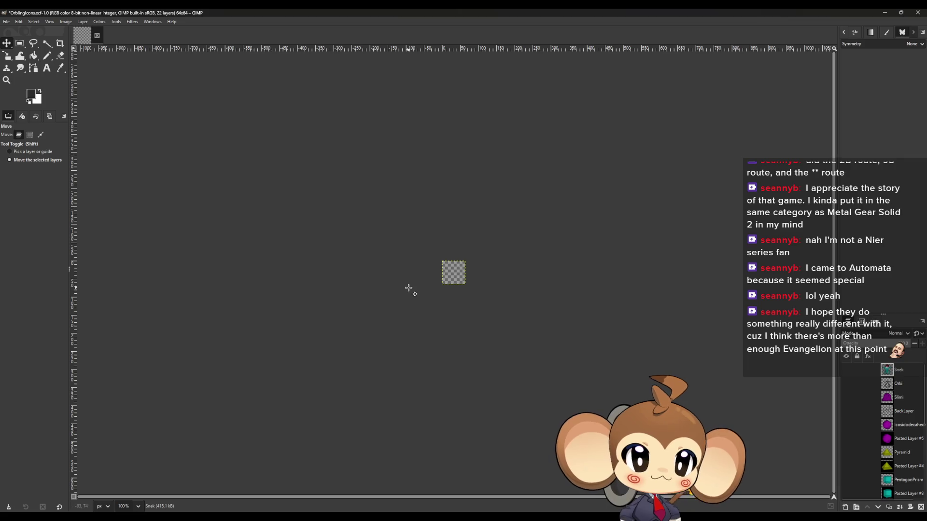
{"action": "key", "text": "ctrl+v"}
Scale the pasted screenshot layer down to fit the 64x64 canvas
{"action": "scroll", "coordinate": [403, 286], "scroll_direction": "down", "scroll_amount": 2}
{"action": "scroll", "coordinate": [403, 286], "scroll_direction": "down", "scroll_amount": 1}
{"action": "key", "text": "shift+s"}
{"action": "left_click", "coordinate": [373, 264]}
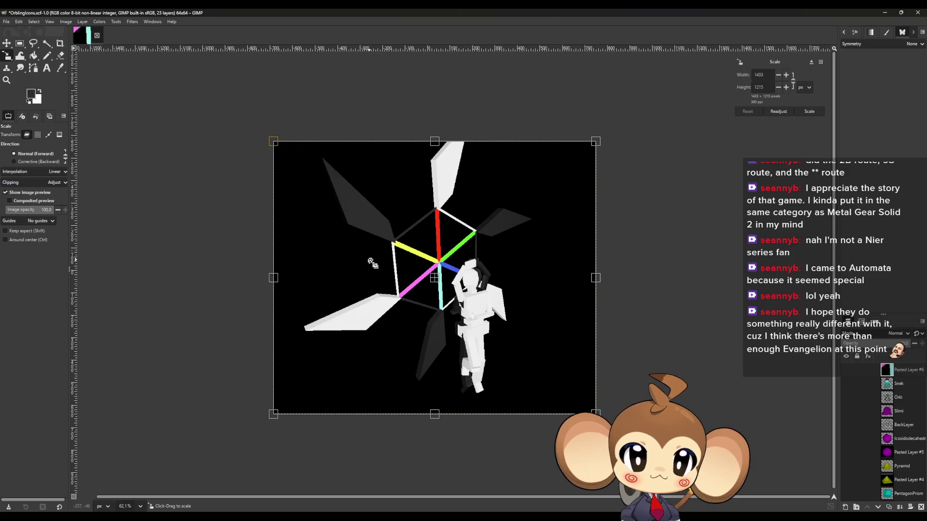
{"action": "mouse_move", "coordinate": [274, 144]}
{"action": "left_mouse_down"}
{"action": "mouse_move", "coordinate": [376, 272]}
{"action": "mouse_move", "coordinate": [478, 356]}
{"action": "mouse_move", "coordinate": [610, 383]}
{"action": "mouse_move", "coordinate": [590, 379]}
{"action": "mouse_move", "coordinate": [598, 383]}
{"action": "left_mouse_up"}
{"action": "scroll", "coordinate": [452, 293], "scroll_direction": "up", "scroll_amount": 3}
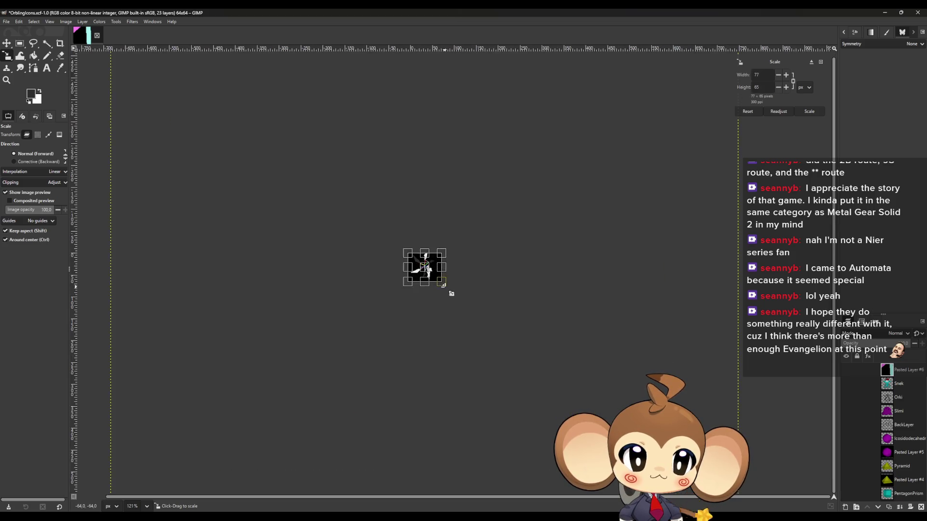
{"action": "scroll", "coordinate": [451, 293], "scroll_direction": "up", "scroll_amount": 10}
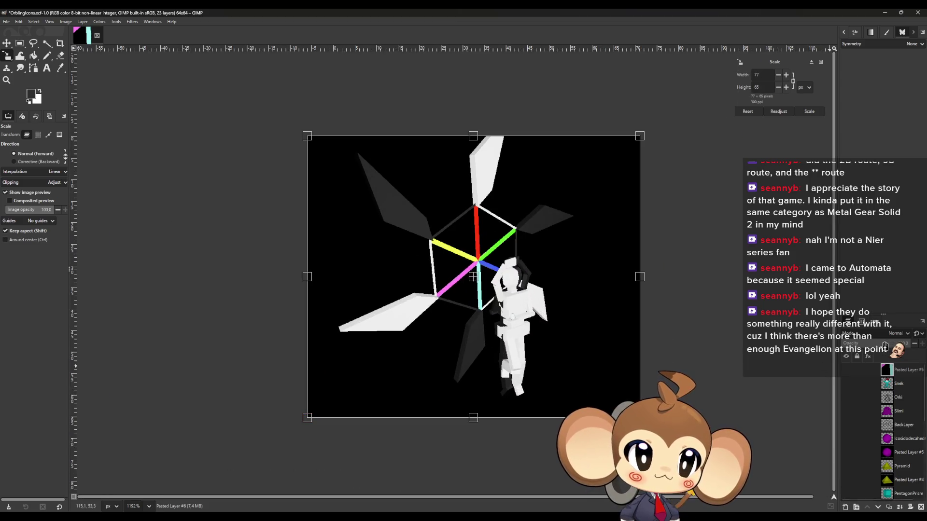
{"action": "mouse_move", "coordinate": [310, 139]}
{"action": "left_mouse_down"}
{"action": "mouse_move", "coordinate": [319, 147]}
{"action": "mouse_move", "coordinate": [306, 137]}
{"action": "left_mouse_up"}
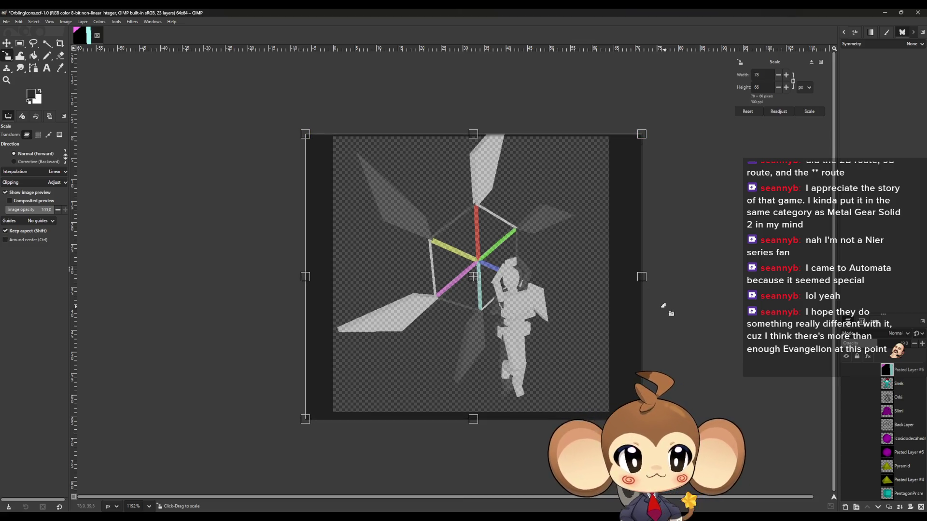
{"action": "left_click", "coordinate": [907, 344]}
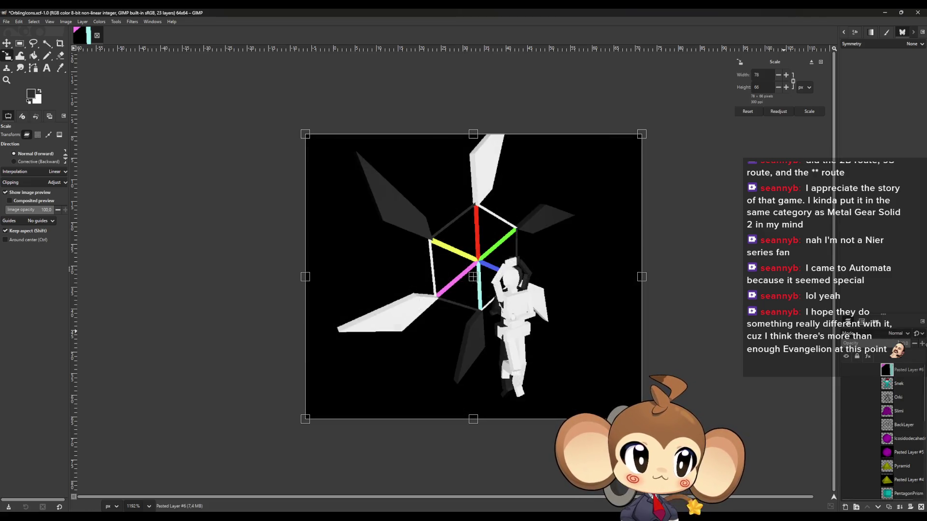
{"action": "left_click", "coordinate": [806, 111]}
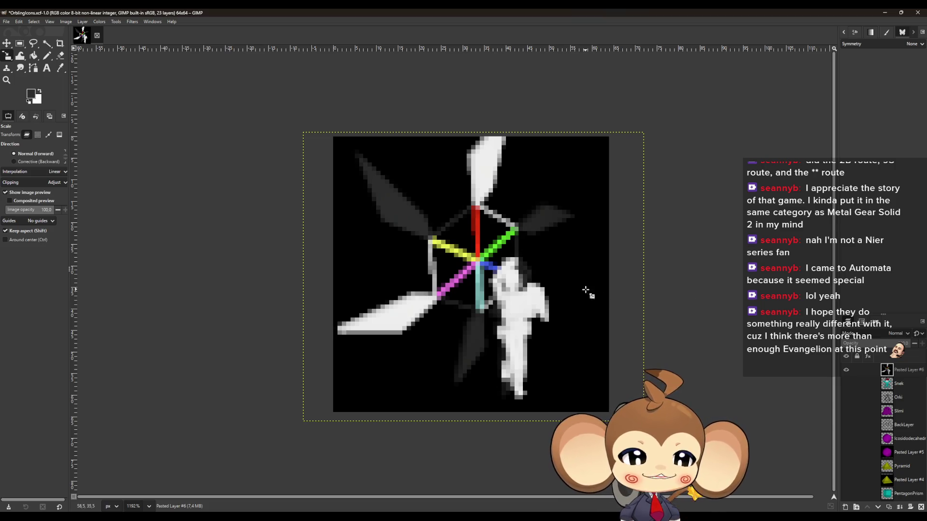
{"action": "left_click", "coordinate": [848, 507]}
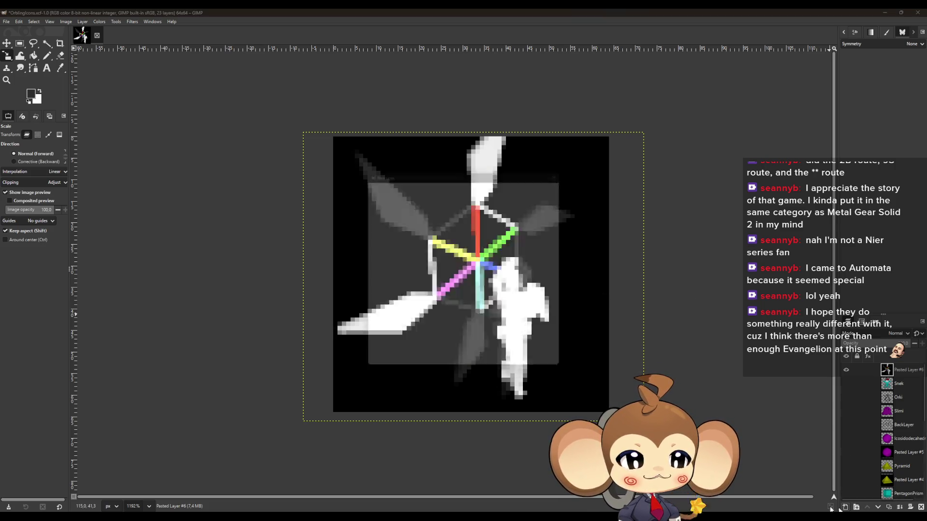
On a new layer, pencil a straight grey line along the upper-left wing edge
{"action": "left_click", "coordinate": [523, 370]}
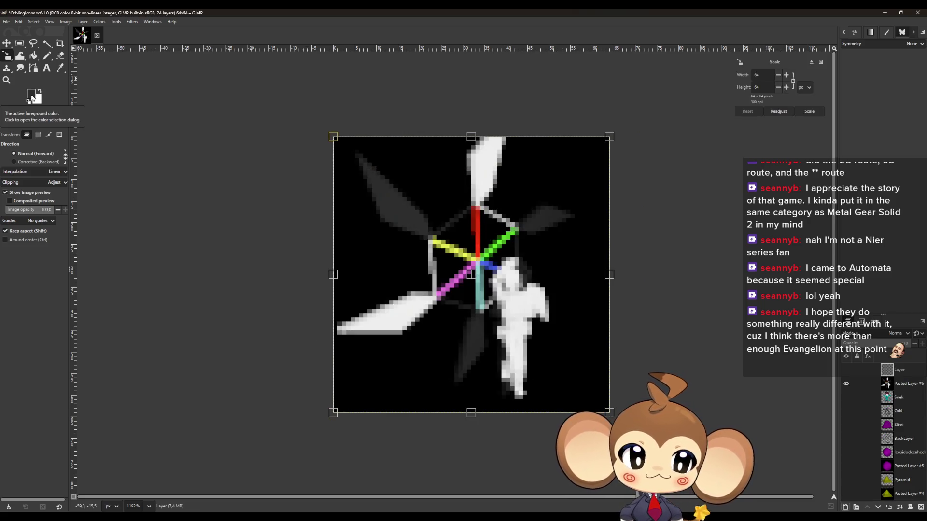
{"action": "left_click", "coordinate": [57, 64]}
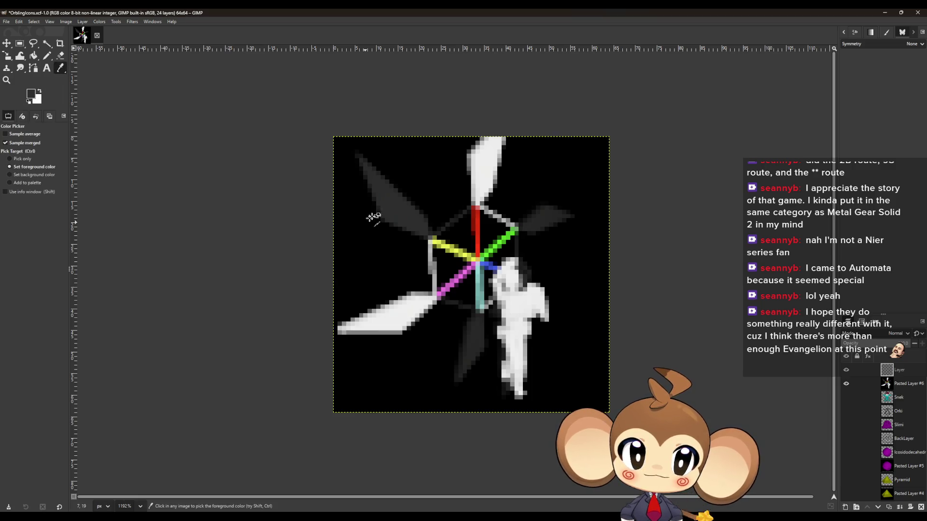
{"action": "left_click", "coordinate": [47, 56]}
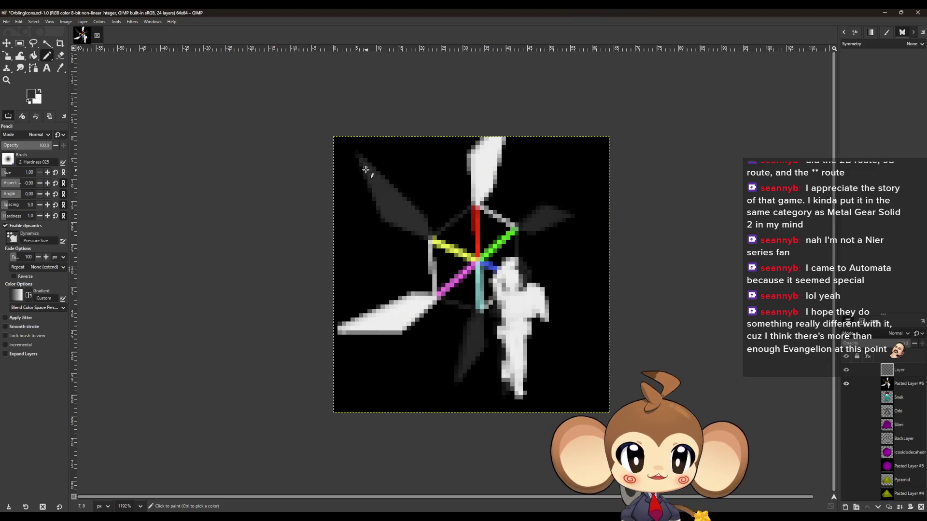
{"action": "left_click", "coordinate": [357, 156]}
{"action": "key", "text": "shift"}
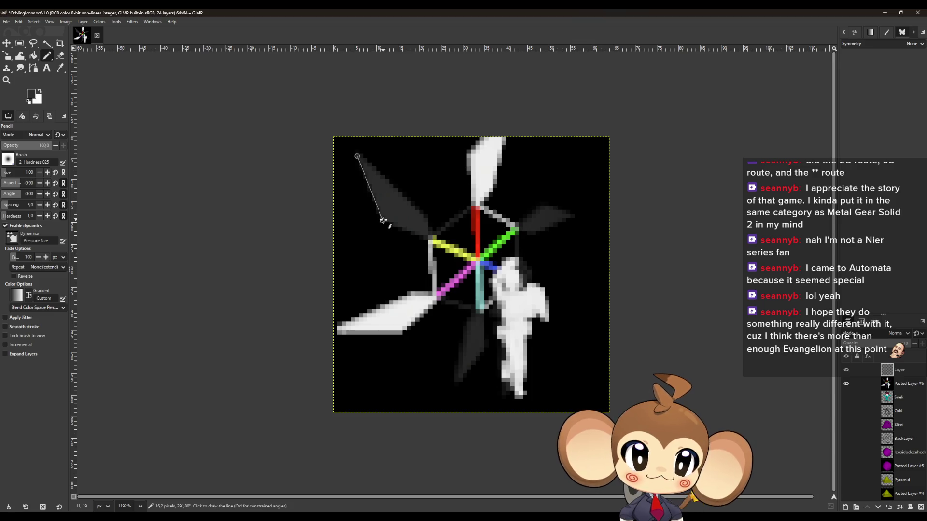
{"action": "left_click", "coordinate": [429, 236], "text": "shift"}
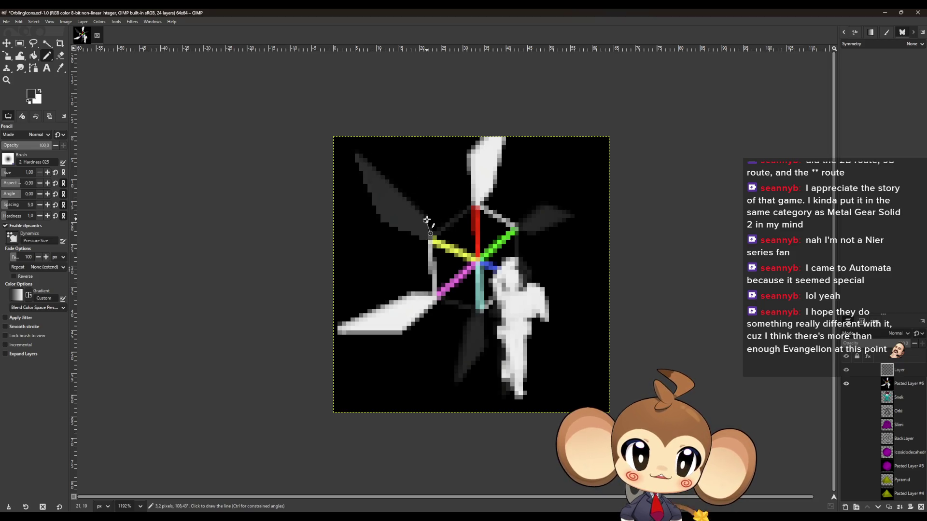
{"action": "left_click", "coordinate": [356, 156], "text": "shift"}
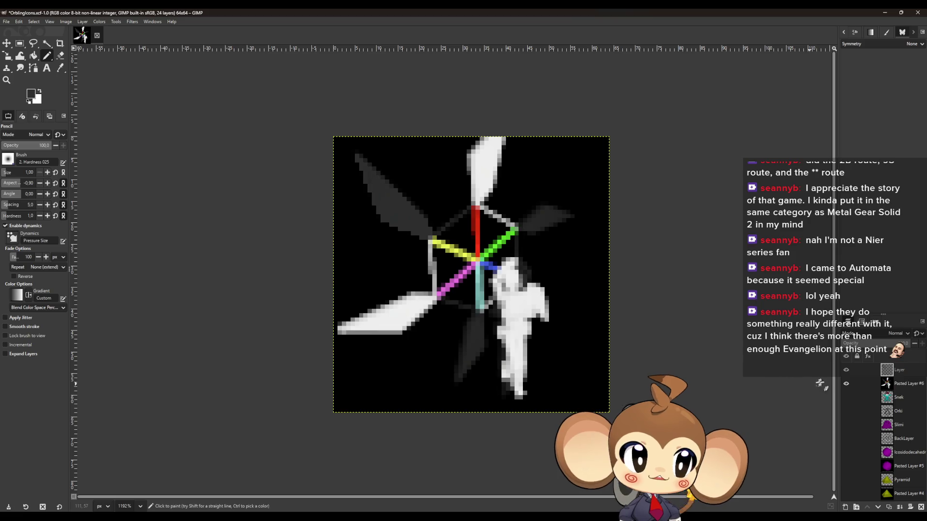
Toggle the drawing and screenshot layers' visibility to check the grey line
{"action": "left_click", "coordinate": [847, 370]}
{"action": "left_click", "coordinate": [846, 370]}
{"action": "left_click", "coordinate": [847, 370]}
{"action": "left_click", "coordinate": [846, 370]}
{"action": "left_click", "coordinate": [846, 384]}
{"action": "left_click", "coordinate": [847, 384]}
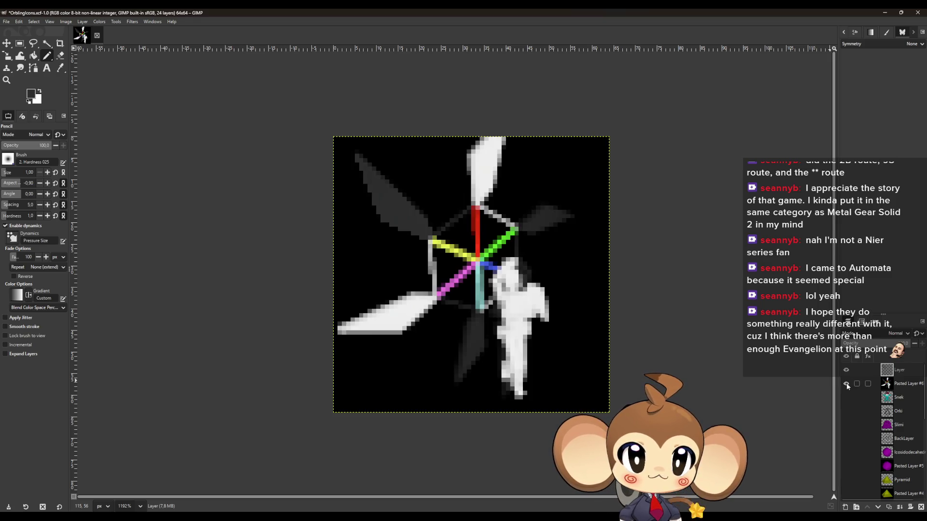
Pencil grey lines down the lower dark shape and along the upper-right wing edge
{"action": "scroll", "coordinate": [440, 244], "scroll_direction": "up", "scroll_amount": 3}
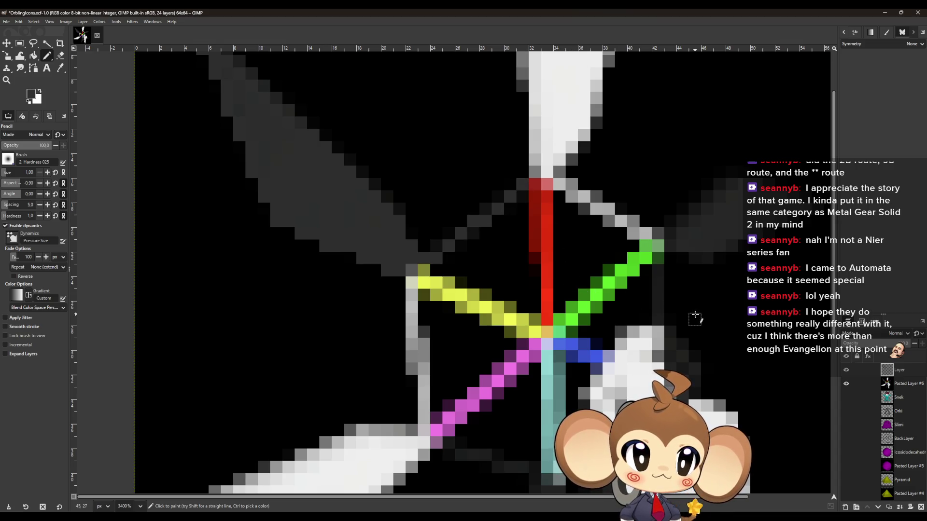
{"action": "scroll", "coordinate": [676, 248], "scroll_direction": "down", "scroll_amount": 2}
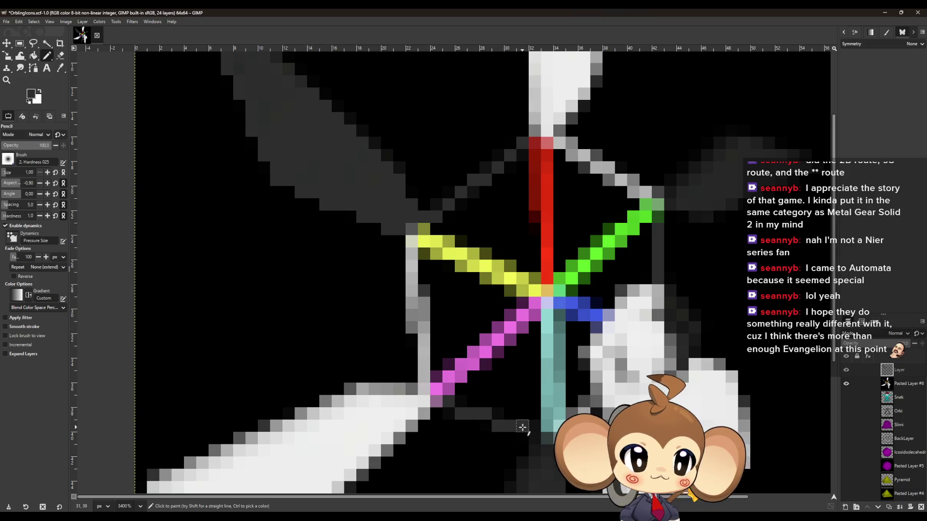
{"action": "scroll", "coordinate": [533, 428], "scroll_direction": "down", "scroll_amount": 3}
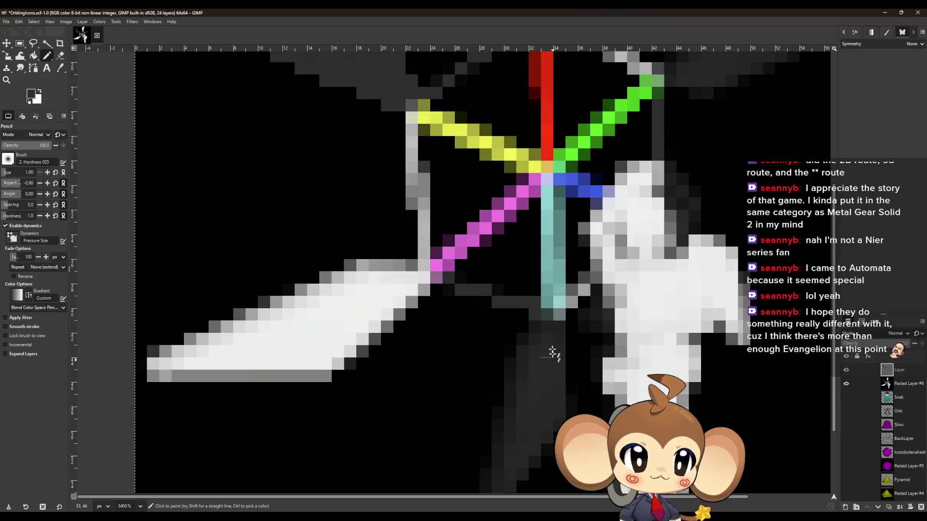
{"action": "scroll", "coordinate": [548, 330], "scroll_direction": "down", "scroll_amount": 1}
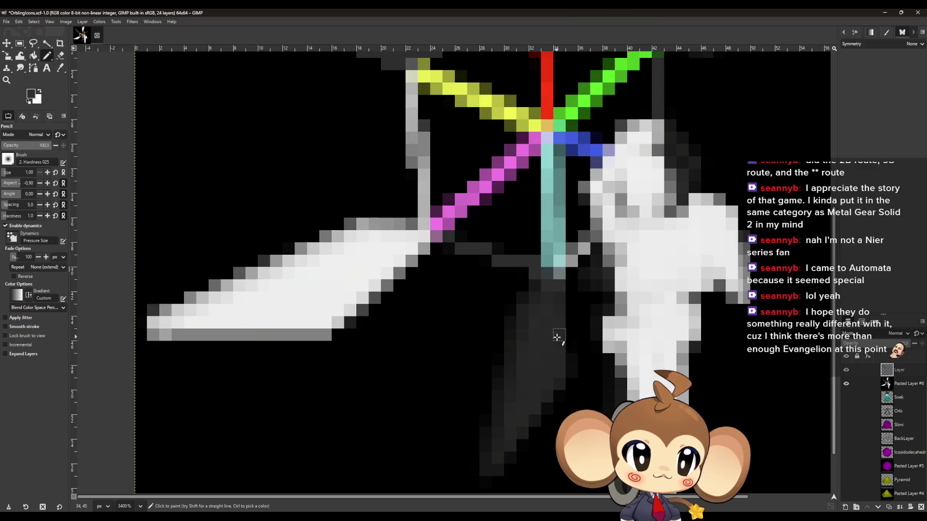
{"action": "left_click", "coordinate": [536, 298]}
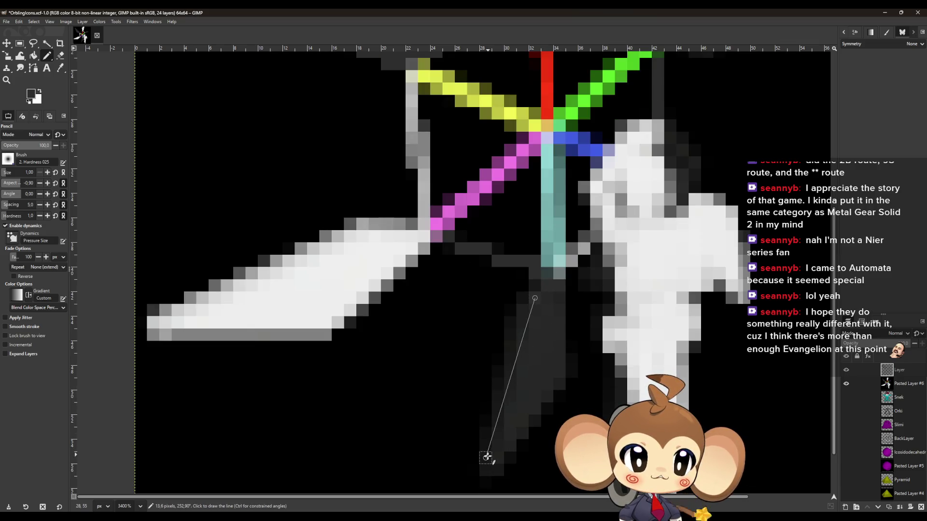
{"action": "left_click", "coordinate": [498, 458], "text": "shift"}
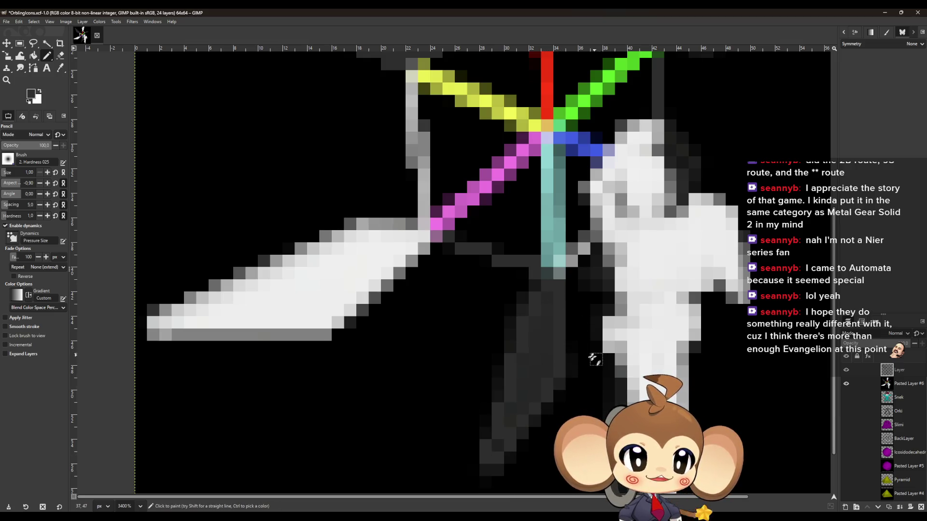
{"action": "scroll", "coordinate": [588, 359], "scroll_direction": "up", "scroll_amount": 1}
{"action": "scroll", "coordinate": [588, 360], "scroll_direction": "up", "scroll_amount": 5}
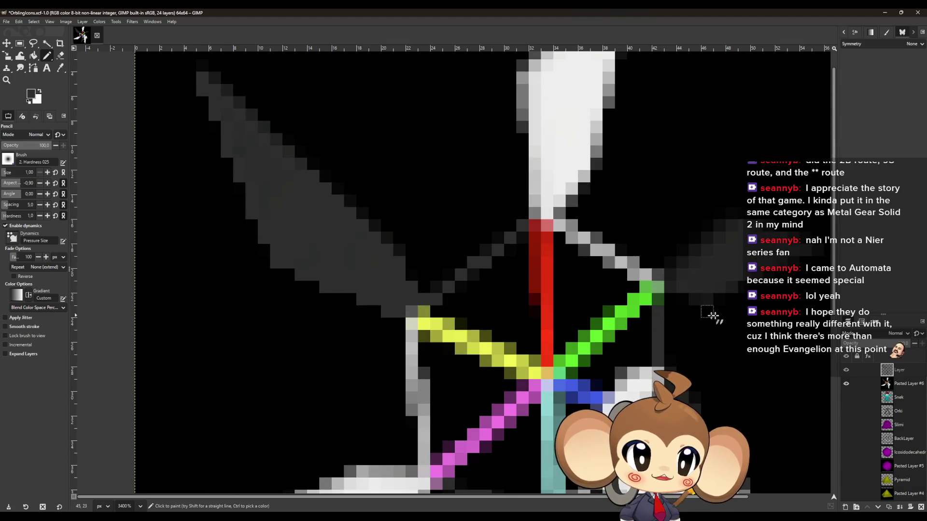
{"action": "left_click_drag", "start_coordinate": [732, 287], "coordinate": [562, 320]}
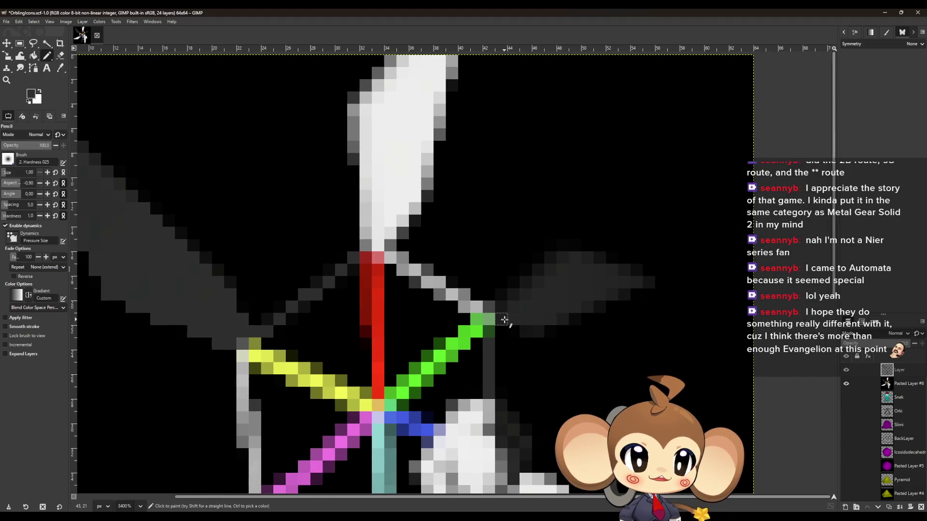
{"action": "left_click_drag", "start_coordinate": [502, 322], "coordinate": [568, 320]}
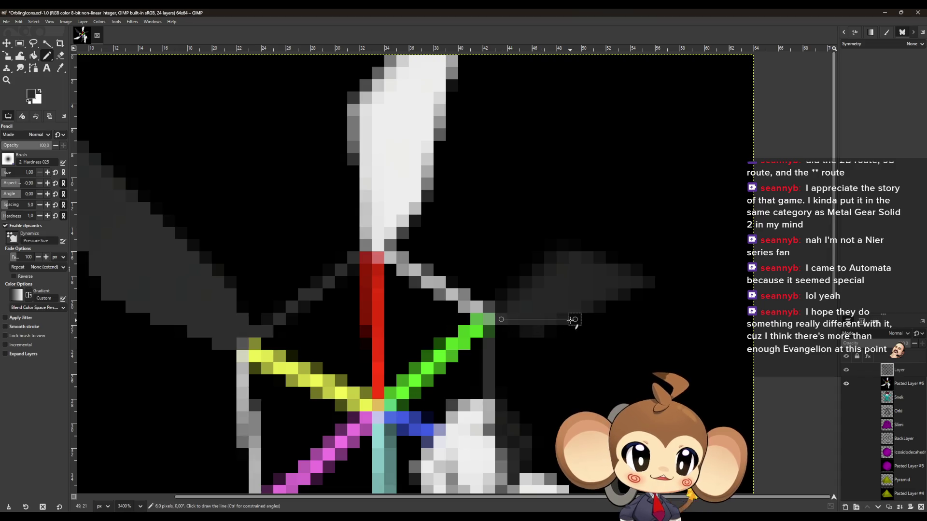
{"action": "left_click", "coordinate": [574, 258]}
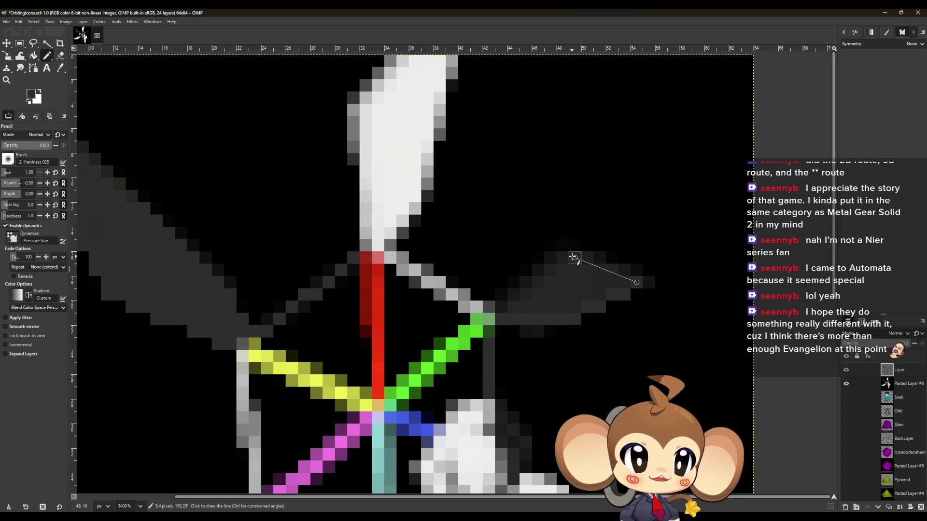
{"action": "left_click", "coordinate": [502, 309], "text": "shift"}
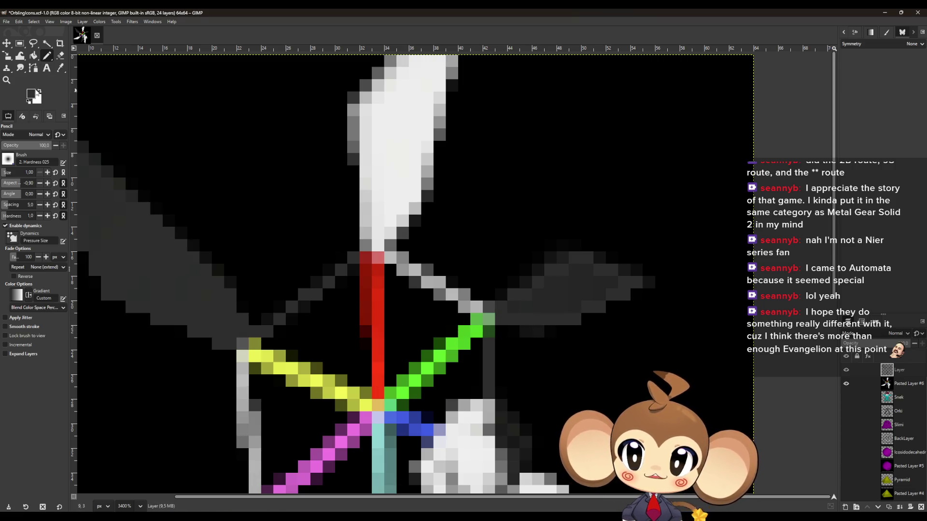
Switch to white and outline the top blade's edges with straight pixel lines
{"action": "left_click", "coordinate": [39, 94]}
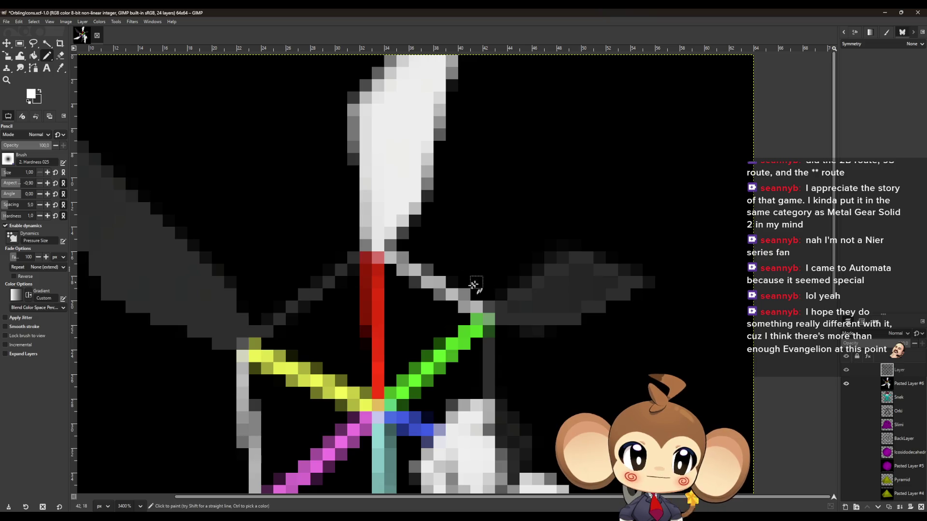
{"action": "left_click_drag", "start_coordinate": [476, 307], "coordinate": [379, 253]}
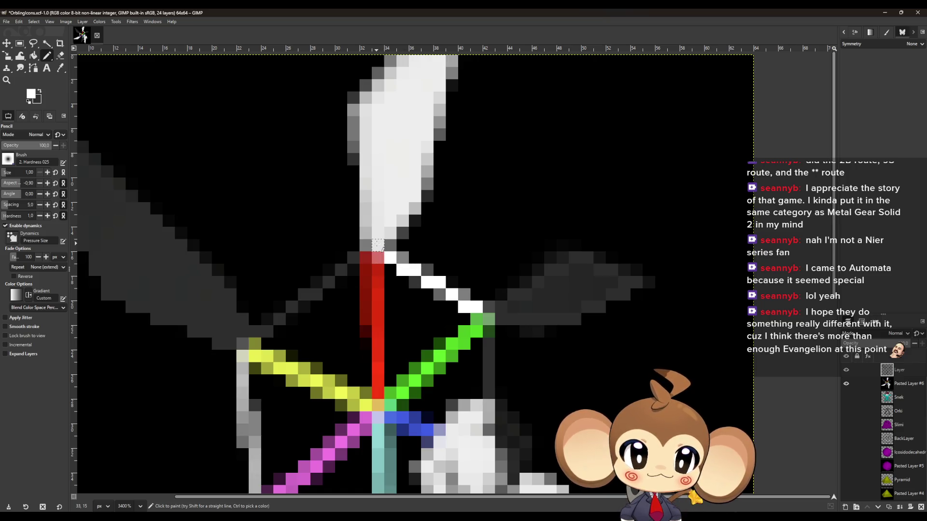
{"action": "left_click", "coordinate": [366, 246]}
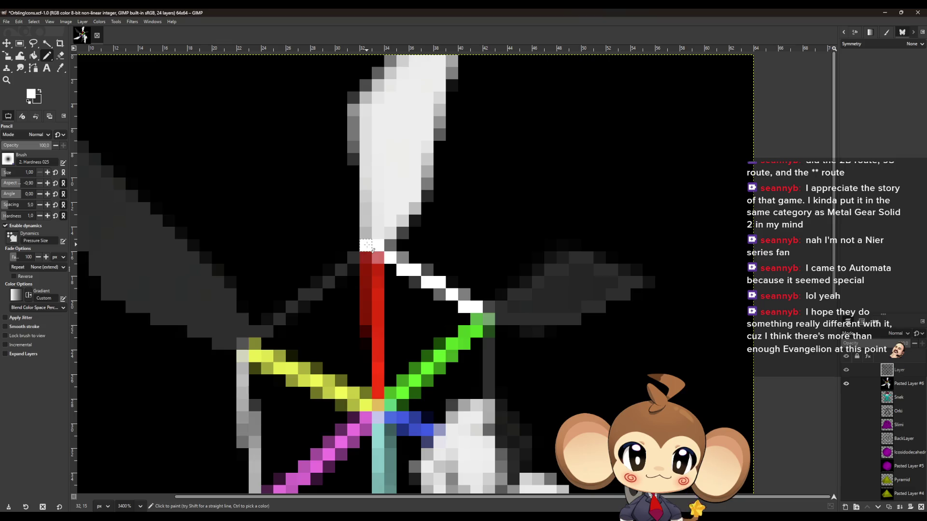
{"action": "left_click", "coordinate": [354, 114], "text": "shift"}
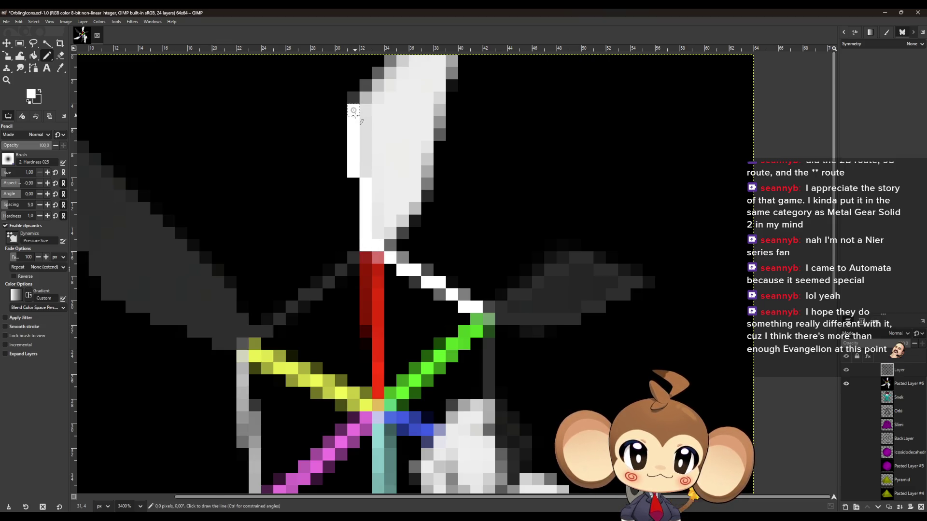
{"action": "left_click", "coordinate": [402, 61], "text": "shift"}
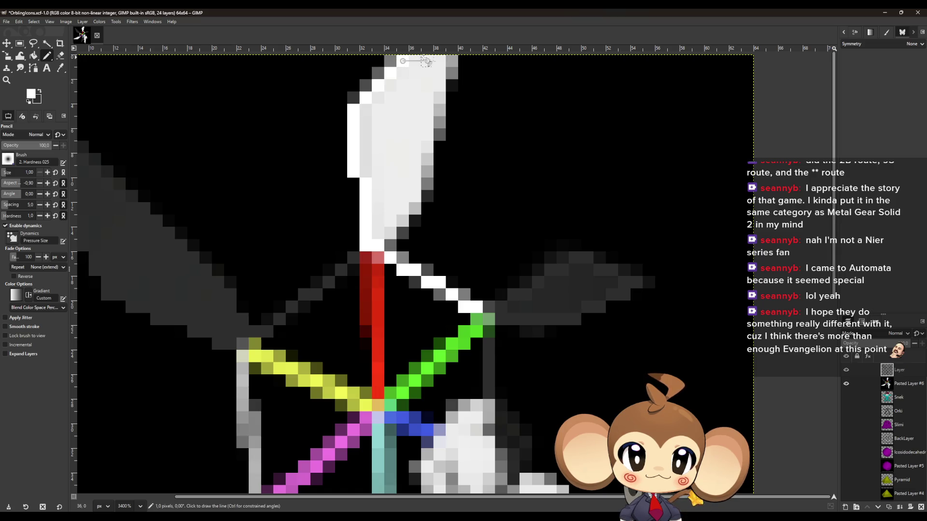
{"action": "left_click", "coordinate": [440, 61], "text": "shift"}
{"action": "left_click", "coordinate": [455, 62], "text": "shift"}
{"action": "left_click", "coordinate": [392, 237], "text": "shift"}
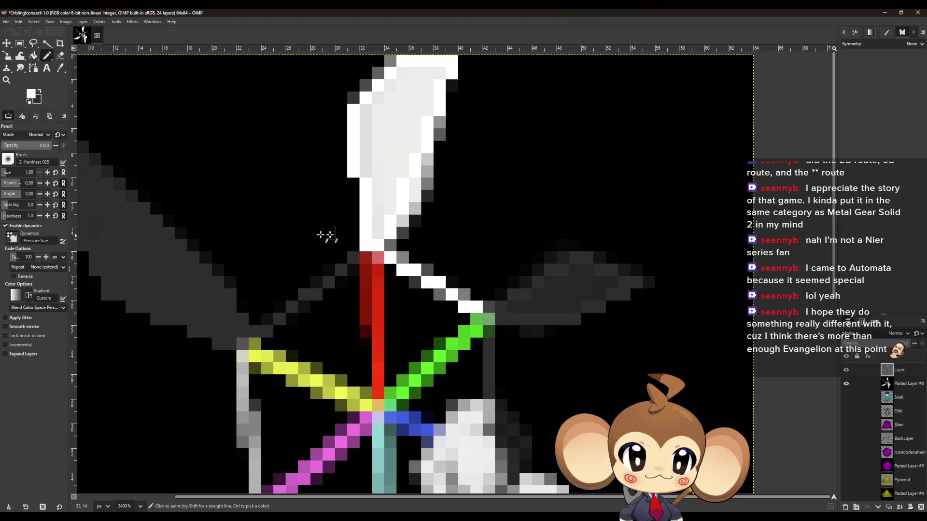
Trace white lines along the lower-left blade's top and bottom edges, then hide the reference image
{"action": "scroll", "coordinate": [321, 235], "scroll_direction": "down", "scroll_amount": 5}
{"action": "scroll", "coordinate": [560, 218], "scroll_direction": "left", "scroll_amount": 8}
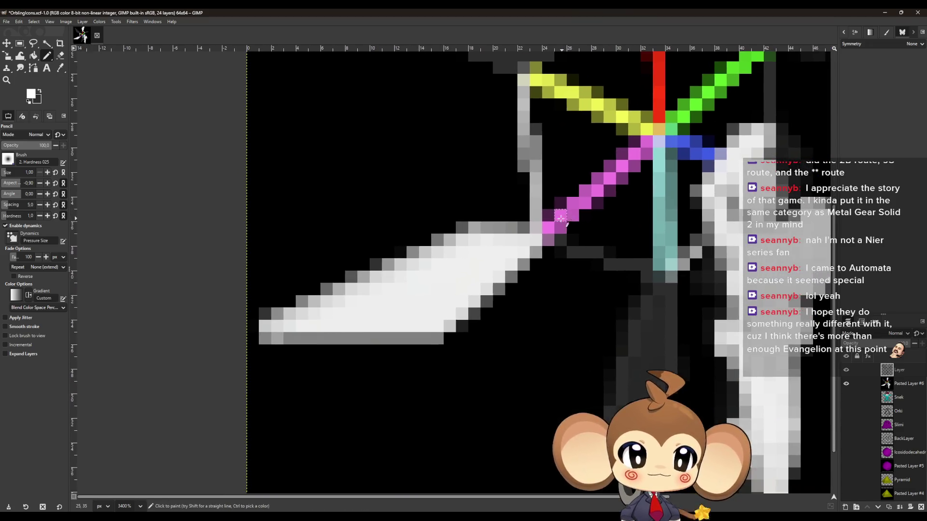
{"action": "left_click_drag", "start_coordinate": [534, 224], "coordinate": [519, 94]}
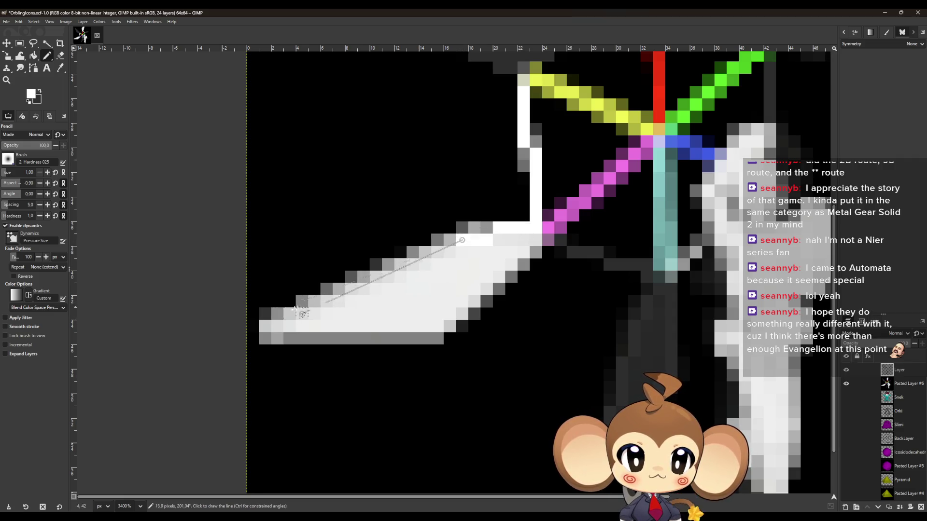
{"action": "left_click", "coordinate": [265, 325], "text": "shift"}
{"action": "left_click", "coordinate": [449, 328], "text": "shift"}
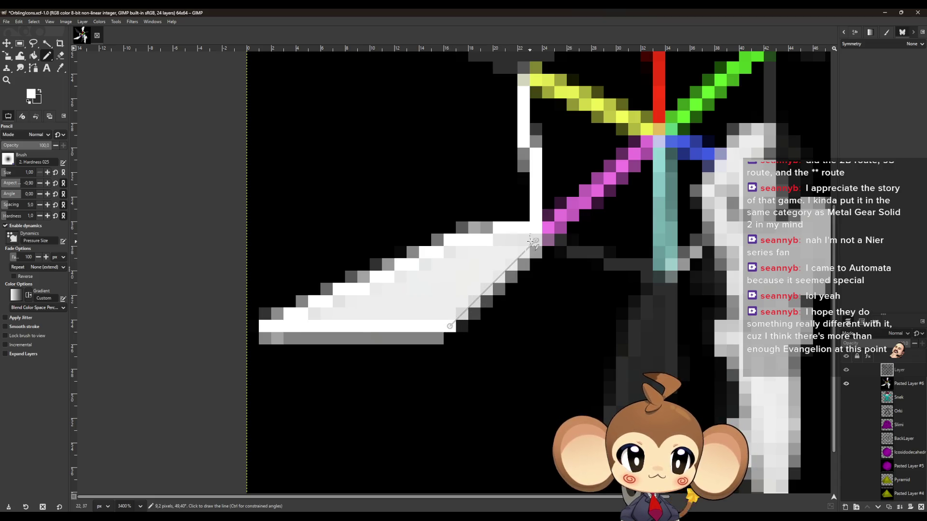
{"action": "key", "text": "space"}
{"action": "key", "text": "space"}
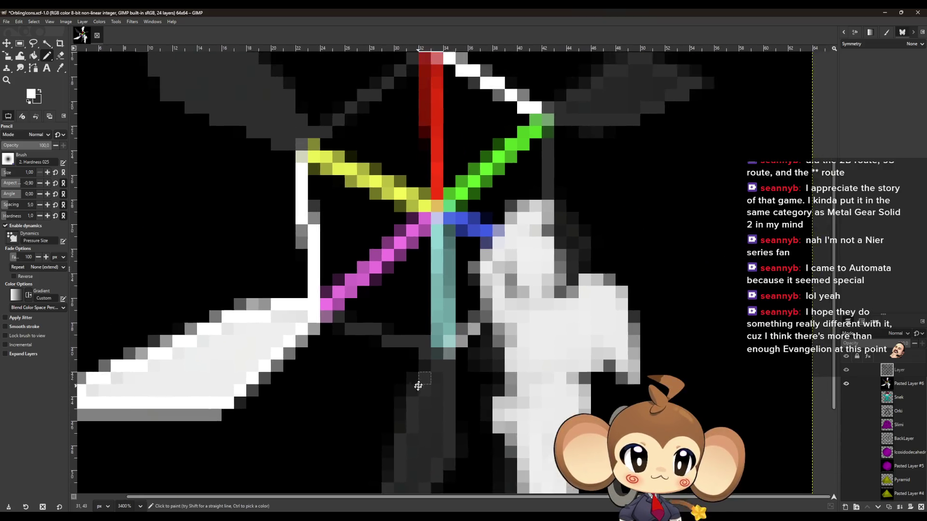
{"action": "mouse_move", "coordinate": [454, 362]}
{"action": "left_mouse_down"}
{"action": "mouse_move", "coordinate": [445, 349]}
{"action": "mouse_move", "coordinate": [457, 338]}
{"action": "left_mouse_up"}
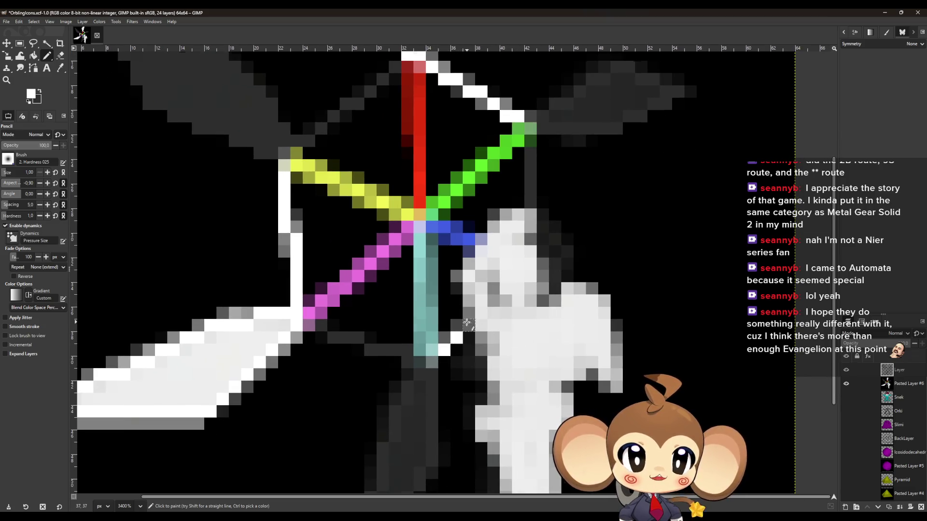
{"action": "scroll", "coordinate": [466, 323], "scroll_direction": "up", "scroll_amount": 2}
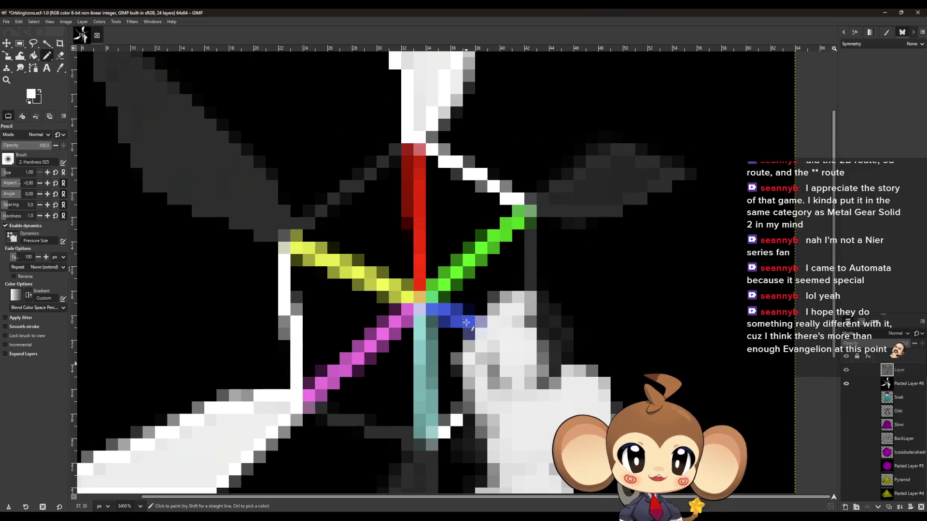
{"action": "left_click", "coordinate": [846, 383]}
Toggle Pasted Layer #6 off and on to compare outlines, then open the foreground colour dialog
{"action": "left_click", "coordinate": [846, 384]}
{"action": "left_click", "coordinate": [846, 384]}
{"action": "left_click", "coordinate": [846, 384]}
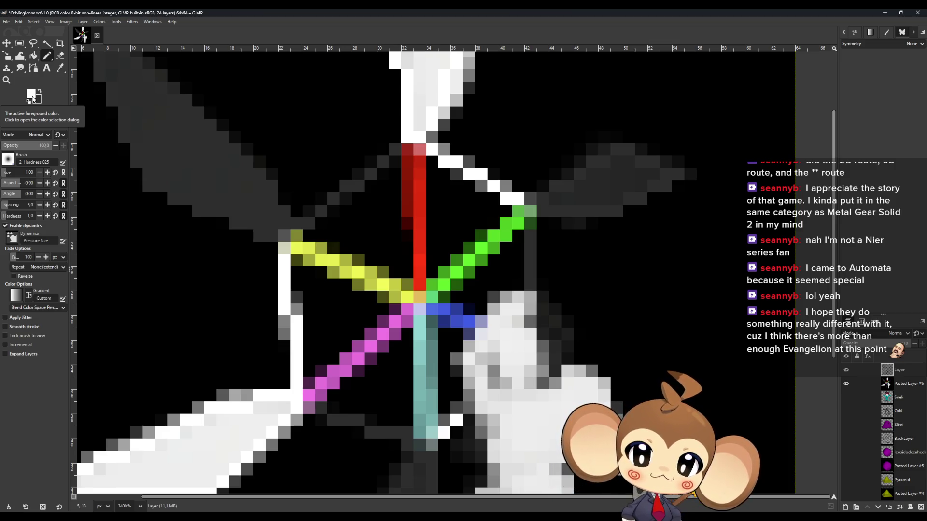
{"action": "left_click", "coordinate": [34, 97]}
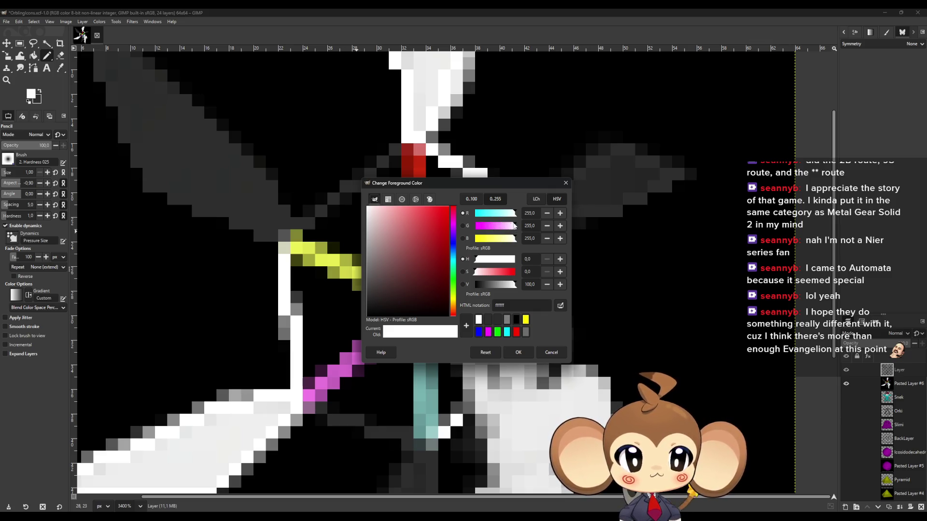
Set the foreground to pure red ff0000 and pencil a red line down the vertical arm
{"action": "left_click_drag", "start_coordinate": [515, 226], "coordinate": [430, 228]}
{"action": "left_click_drag", "start_coordinate": [512, 239], "coordinate": [445, 239]}
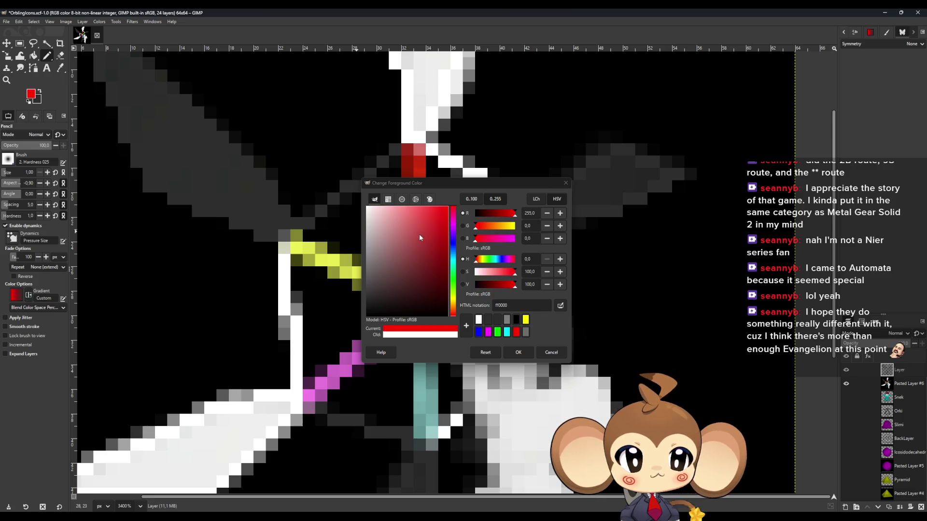
{"action": "left_click", "coordinate": [518, 352]}
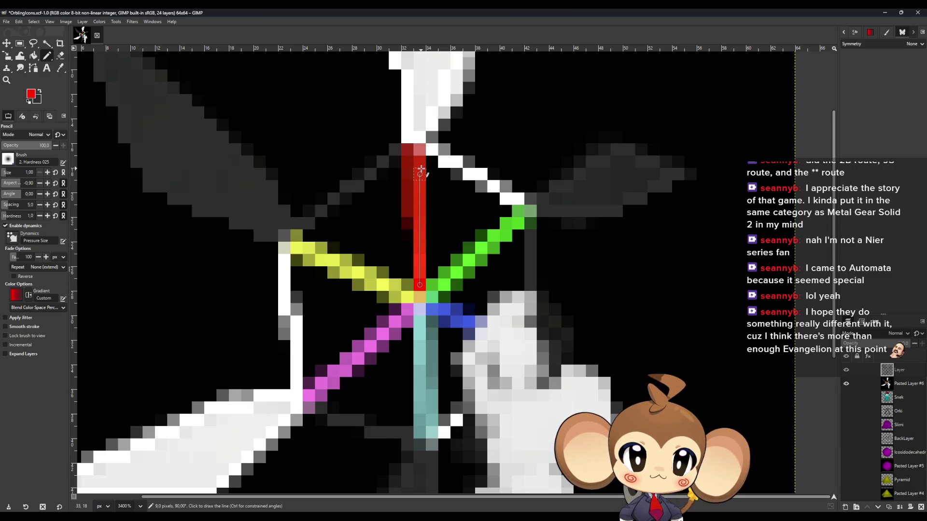
{"action": "left_click", "coordinate": [419, 161], "text": "shift"}
{"action": "left_click_drag", "start_coordinate": [409, 215], "coordinate": [409, 149]}
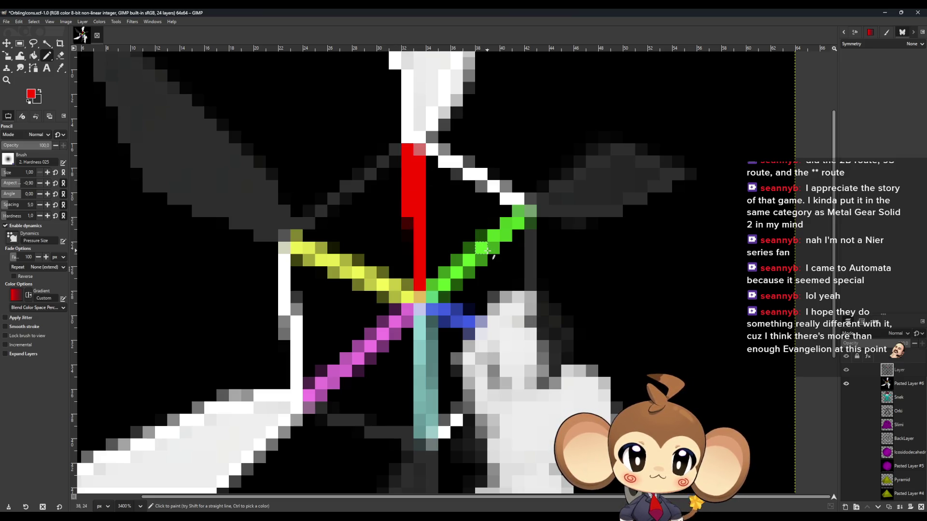
Switch the foreground to pure green 00ff00 and draw a green line along the upper-right arm
{"action": "left_click", "coordinate": [32, 95]}
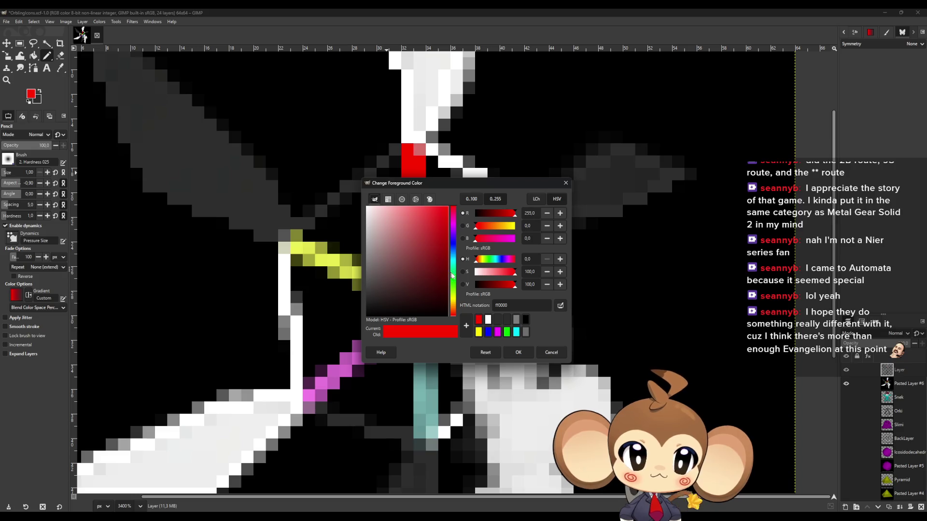
{"action": "left_click", "coordinate": [481, 260]}
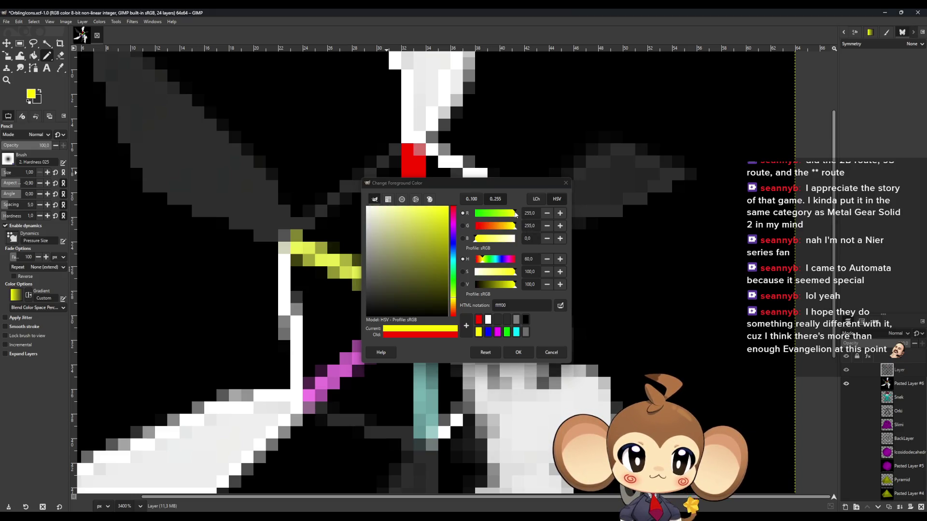
{"action": "left_click_drag", "start_coordinate": [476, 212], "coordinate": [447, 212]}
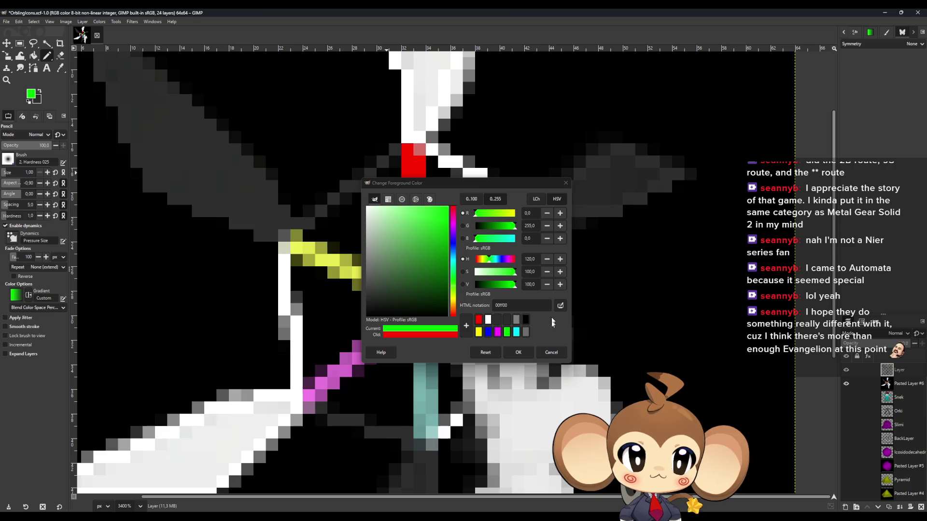
{"action": "left_click", "coordinate": [518, 352]}
{"action": "left_click", "coordinate": [524, 214], "text": "shift"}
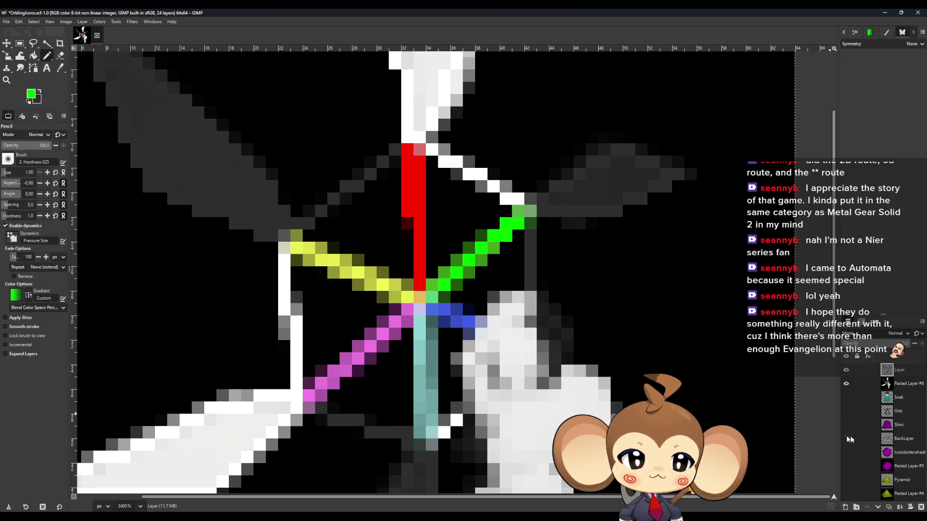
Zoom out to the whole 64x64 image, toggling Pasted Layer #6 to compare traced outlines
{"action": "left_click", "coordinate": [846, 384]}
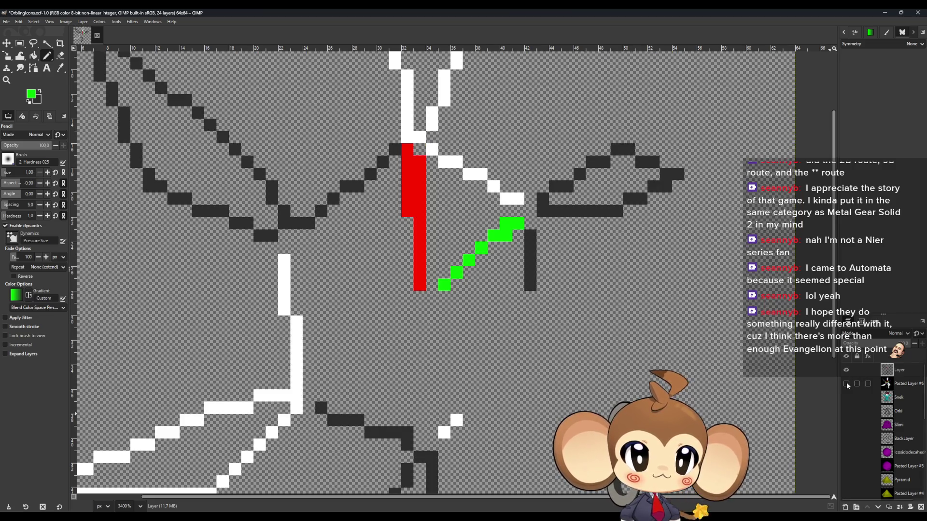
{"action": "left_click", "coordinate": [846, 384]}
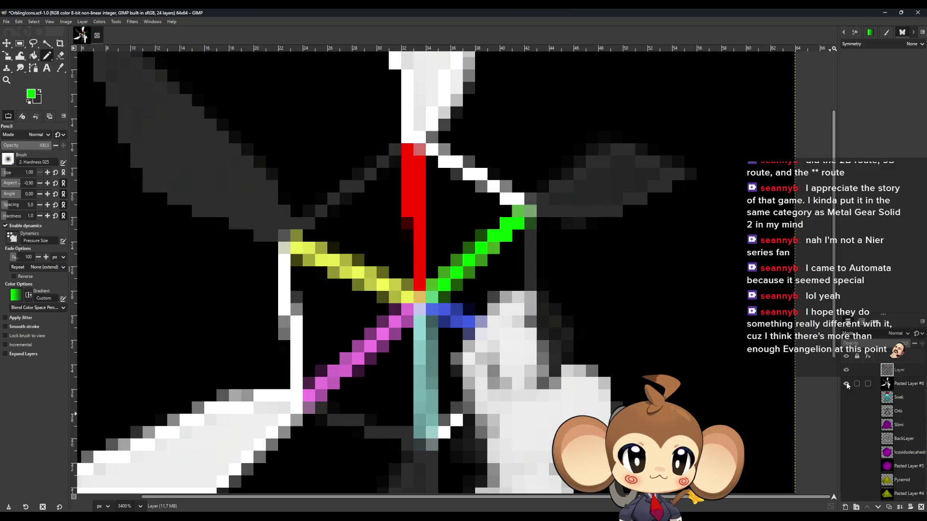
{"action": "key", "text": "minus"}
{"action": "key", "text": "minus"}
{"action": "key", "text": "minus"}
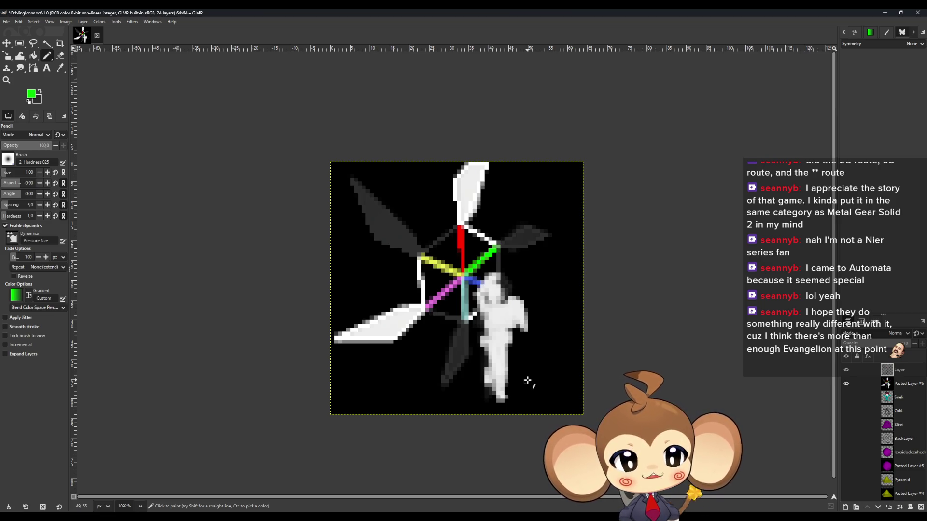
{"action": "left_click", "coordinate": [846, 383]}
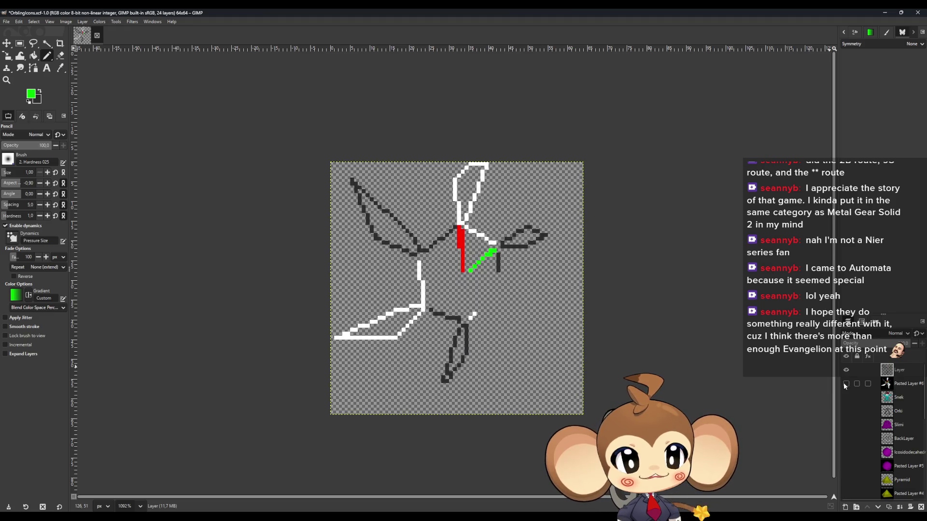
{"action": "left_click", "coordinate": [843, 384]}
{"action": "left_click", "coordinate": [843, 384]}
{"action": "left_click", "coordinate": [843, 385]}
{"action": "left_click", "coordinate": [842, 385]}
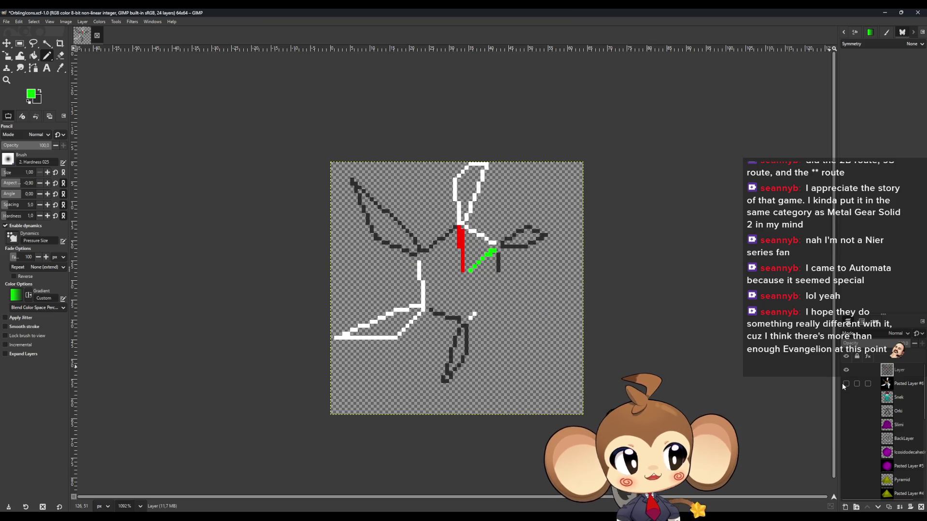
{"action": "left_click", "coordinate": [843, 384]}
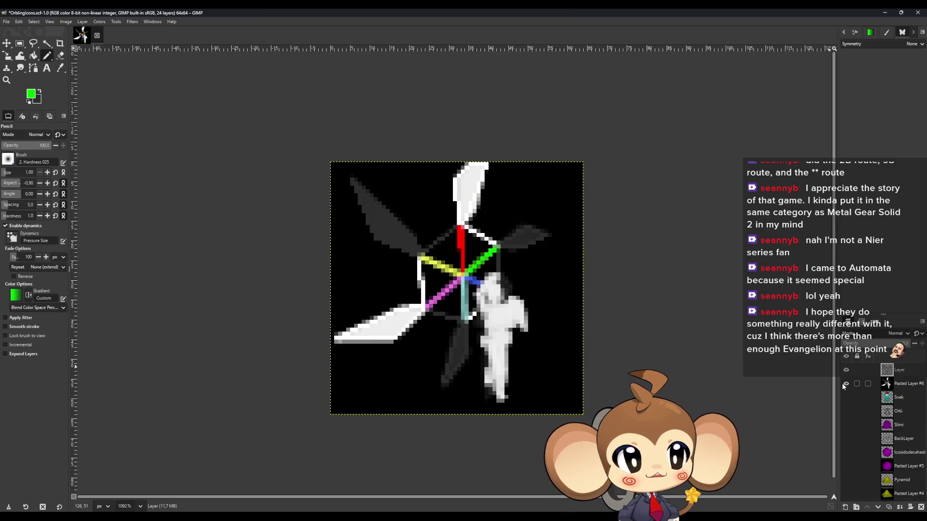
{"action": "left_click", "coordinate": [845, 384]}
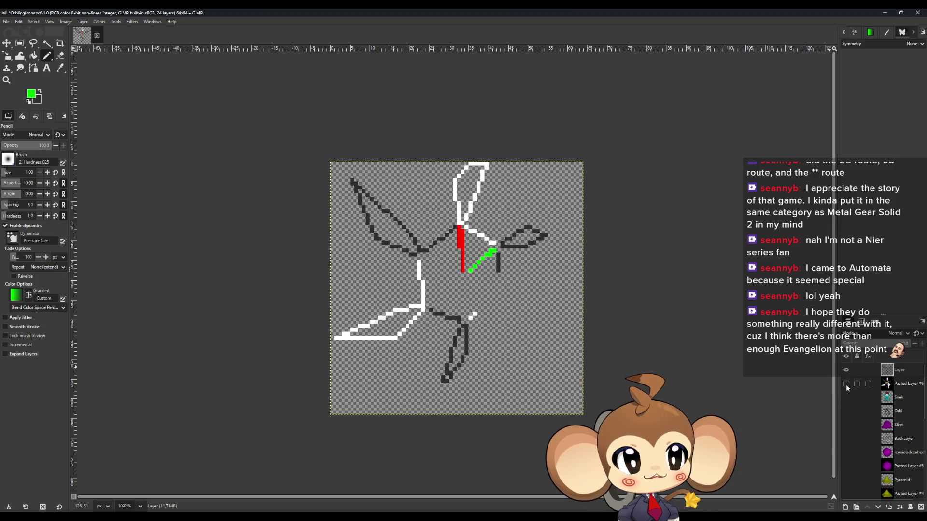
{"action": "left_click", "coordinate": [846, 383]}
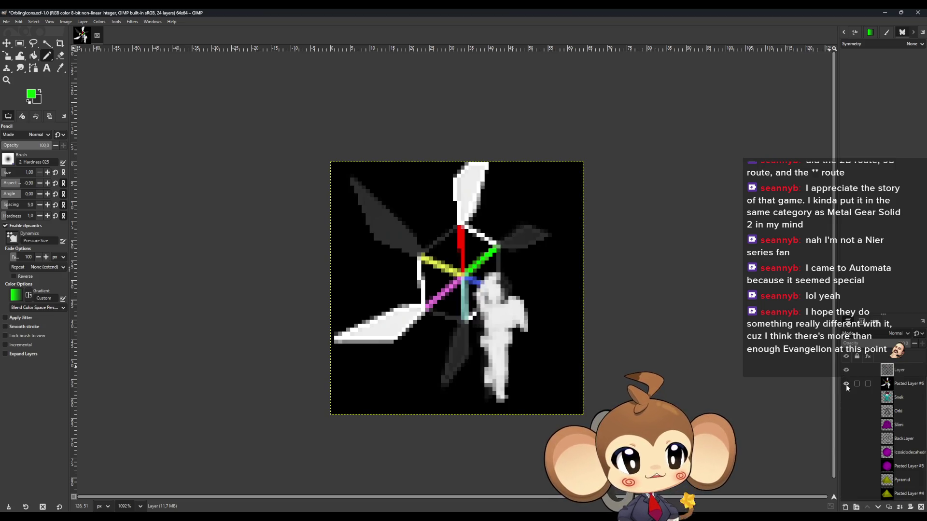
Duplicate Pasted Layer #6 as Pasted Layer #7 and hide the traced outline layer
{"action": "left_click", "coordinate": [896, 384]}
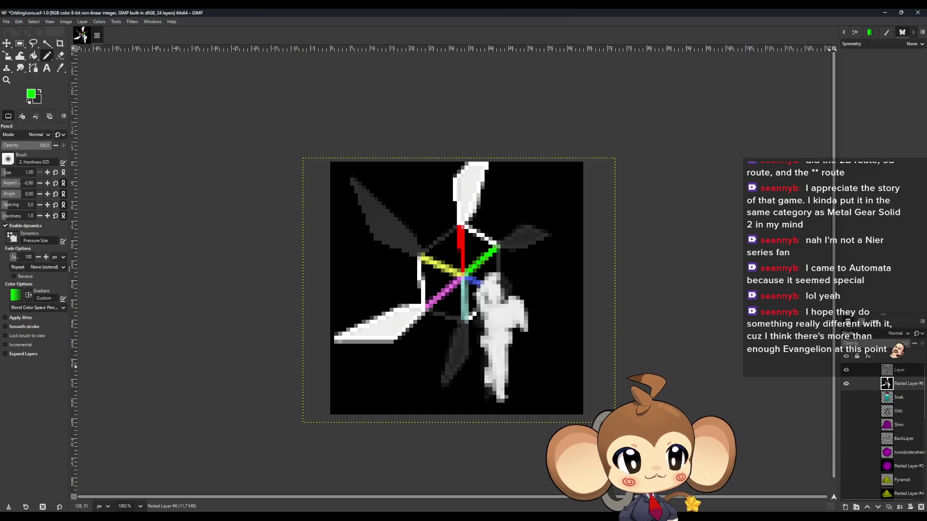
{"action": "left_click", "coordinate": [889, 508]}
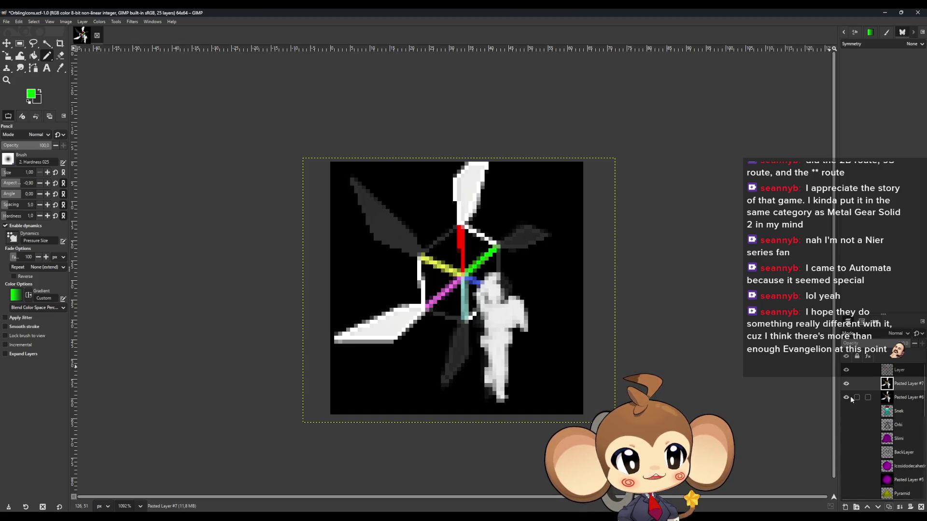
{"action": "left_click", "coordinate": [845, 370]}
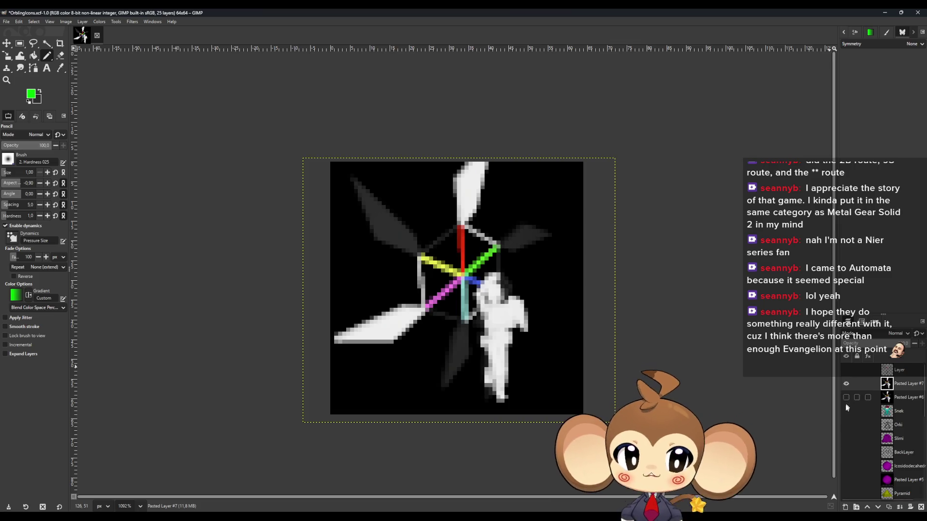
With the Eraser, clear the black pixels and row beneath the lower-left white blade
{"action": "left_click", "coordinate": [60, 55]}
{"action": "scroll", "coordinate": [471, 333], "scroll_direction": "up", "scroll_amount": 3}
{"action": "mouse_move", "coordinate": [527, 295]}
{"action": "left_mouse_down"}
{"action": "mouse_move", "coordinate": [505, 304]}
{"action": "mouse_move", "coordinate": [495, 289]}
{"action": "mouse_move", "coordinate": [452, 287]}
{"action": "mouse_move", "coordinate": [481, 284]}
{"action": "mouse_move", "coordinate": [444, 270]}
{"action": "mouse_move", "coordinate": [440, 328]}
{"action": "mouse_move", "coordinate": [423, 297]}
{"action": "mouse_move", "coordinate": [407, 304]}
{"action": "mouse_move", "coordinate": [410, 333]}
{"action": "mouse_move", "coordinate": [385, 345]}
{"action": "mouse_move", "coordinate": [384, 330]}
{"action": "mouse_move", "coordinate": [371, 351]}
{"action": "mouse_move", "coordinate": [360, 411]}
{"action": "mouse_move", "coordinate": [446, 341]}
{"action": "left_mouse_up"}
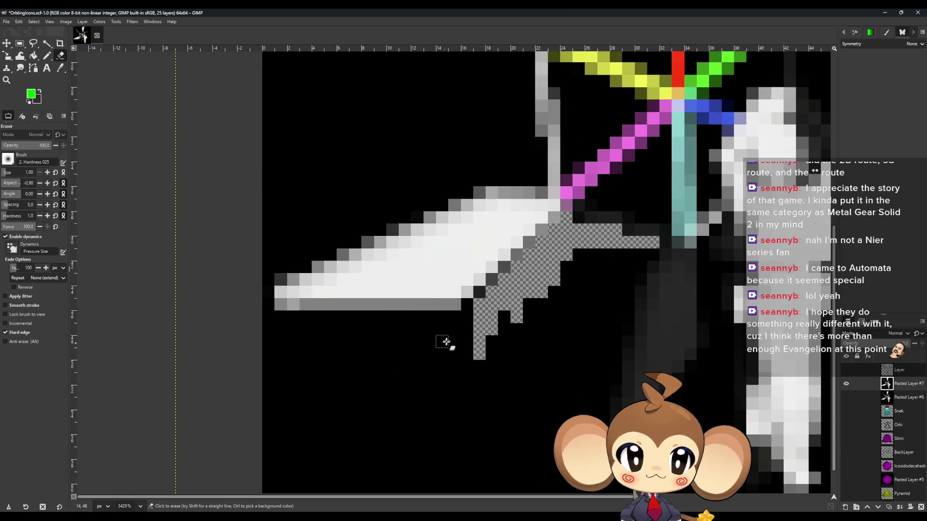
{"action": "scroll", "coordinate": [446, 342], "scroll_direction": "up", "scroll_amount": 5}
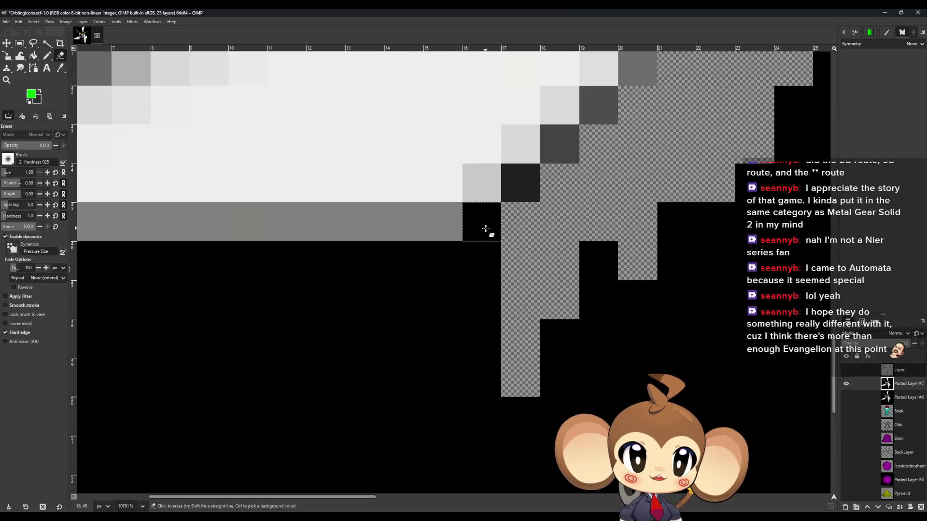
{"action": "left_click_drag", "start_coordinate": [488, 229], "coordinate": [459, 324]}
{"action": "scroll", "coordinate": [459, 325], "scroll_direction": "down", "scroll_amount": 2}
{"action": "scroll", "coordinate": [403, 289], "scroll_direction": "up", "scroll_amount": 1}
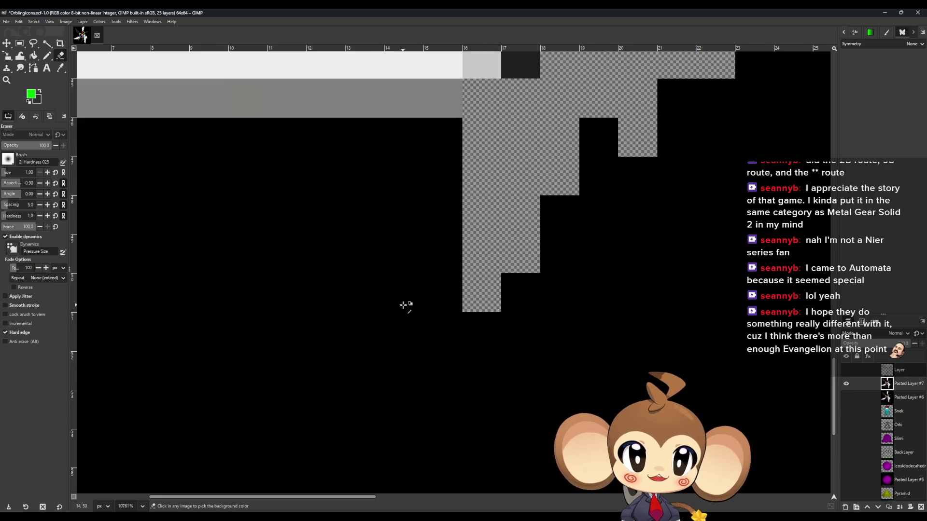
{"action": "scroll", "coordinate": [403, 305], "scroll_direction": "down", "scroll_amount": 3}
{"action": "scroll", "coordinate": [377, 297], "scroll_direction": "left", "scroll_amount": 2}
{"action": "left_click", "coordinate": [467, 284]}
{"action": "left_click_drag", "start_coordinate": [468, 284], "coordinate": [261, 283]}
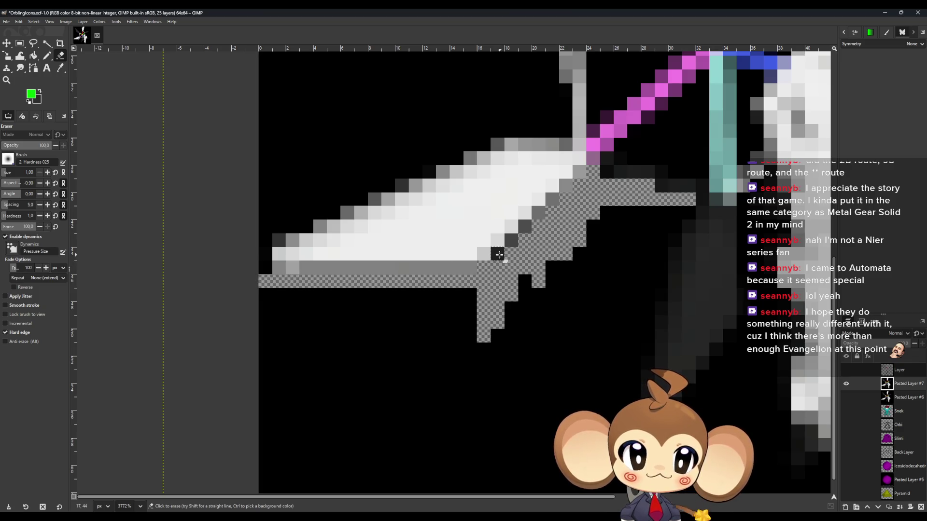
Erase the icon's leftmost pixel column from top to bottom in a straight line
{"action": "scroll", "coordinate": [499, 255], "scroll_direction": "up", "scroll_amount": 1}
{"action": "scroll", "coordinate": [270, 350], "scroll_direction": "up", "scroll_amount": 3}
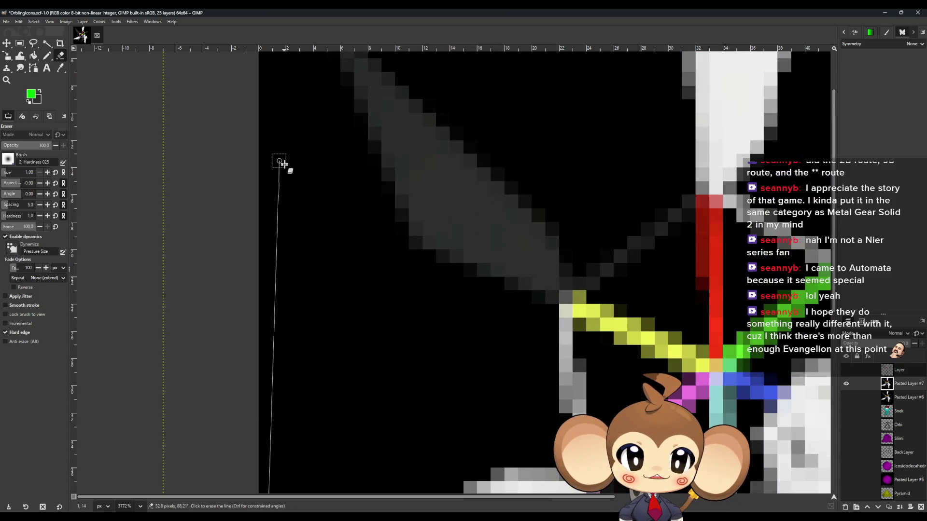
{"action": "scroll", "coordinate": [275, 196], "scroll_direction": "up", "scroll_amount": 1}
{"action": "left_click", "coordinate": [265, 58], "text": "shift"}
{"action": "scroll", "coordinate": [292, 275], "scroll_direction": "down", "scroll_amount": 3}
{"action": "scroll", "coordinate": [292, 275], "scroll_direction": "down", "scroll_amount": 3}
{"action": "scroll", "coordinate": [309, 270], "scroll_direction": "down", "scroll_amount": 4, "text": "ctrl"}
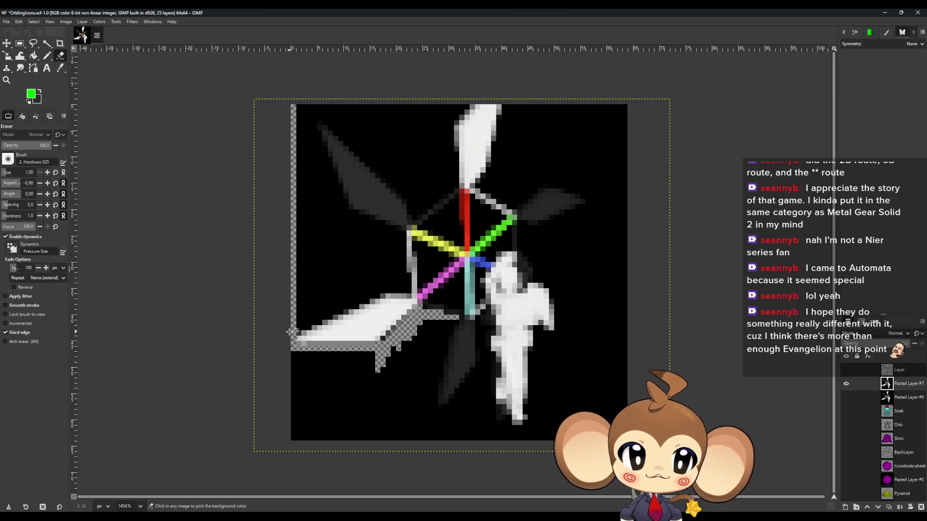
Erase the black rows along and above the lower-left blade's edge
{"action": "scroll", "coordinate": [290, 333], "scroll_direction": "up", "scroll_amount": 4, "text": "ctrl"}
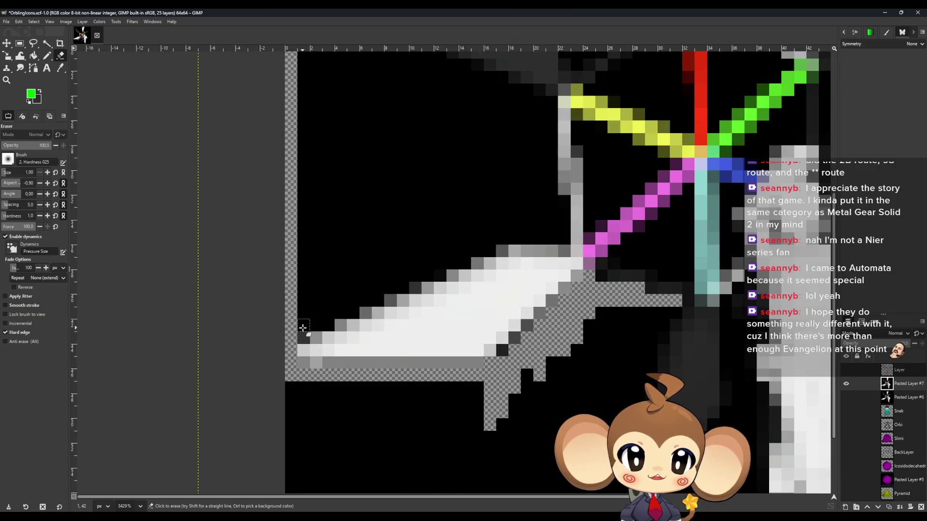
{"action": "mouse_move", "coordinate": [304, 325]}
{"action": "left_mouse_down"}
{"action": "mouse_move", "coordinate": [321, 325]}
{"action": "mouse_move", "coordinate": [311, 314]}
{"action": "mouse_move", "coordinate": [351, 313]}
{"action": "mouse_move", "coordinate": [375, 341]}
{"action": "mouse_move", "coordinate": [299, 341]}
{"action": "left_mouse_up"}
{"action": "scroll", "coordinate": [352, 313], "scroll_direction": "up", "scroll_amount": 2}
{"action": "left_click_drag", "start_coordinate": [404, 329], "coordinate": [297, 329]}
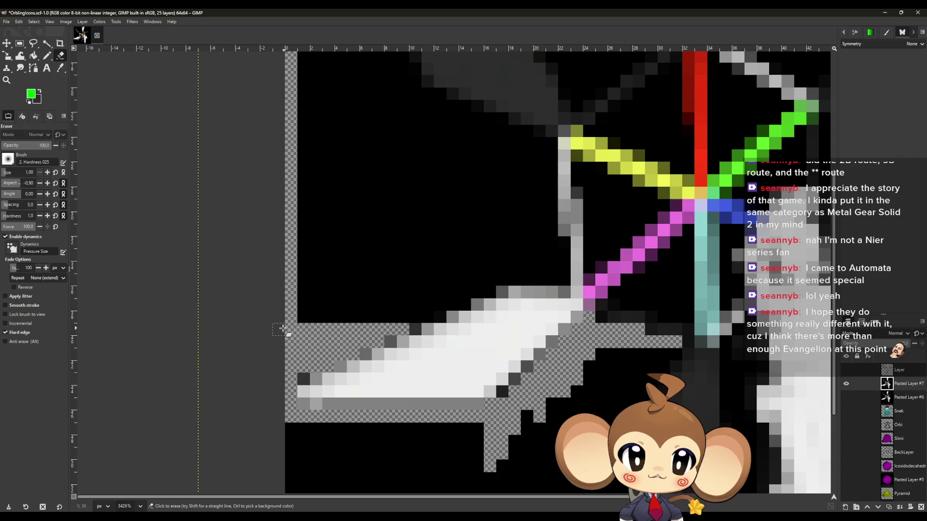
{"action": "left_click_drag", "start_coordinate": [434, 317], "coordinate": [303, 309]}
{"action": "left_click_drag", "start_coordinate": [466, 304], "coordinate": [301, 292]}
{"action": "left_click_drag", "start_coordinate": [490, 292], "coordinate": [270, 295]}
{"action": "left_click_drag", "start_coordinate": [558, 281], "coordinate": [300, 279]}
{"action": "scroll", "coordinate": [560, 276], "scroll_direction": "up", "scroll_amount": 2}
Clear black pixels beside the grey stem and the rows below the dark grey blade
{"action": "mouse_move", "coordinate": [564, 340]}
{"action": "left_mouse_down"}
{"action": "mouse_move", "coordinate": [551, 342]}
{"action": "mouse_move", "coordinate": [547, 328]}
{"action": "left_mouse_up"}
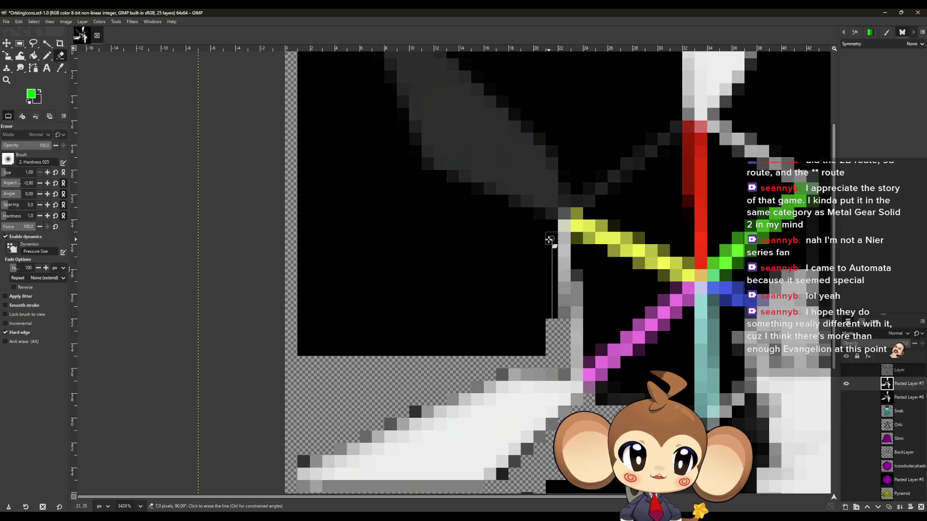
{"action": "left_click", "coordinate": [551, 239], "text": "shift"}
{"action": "scroll", "coordinate": [547, 279], "scroll_direction": "up", "scroll_amount": 3}
{"action": "scroll", "coordinate": [568, 392], "scroll_direction": "up", "scroll_amount": 4, "text": "ctrl"}
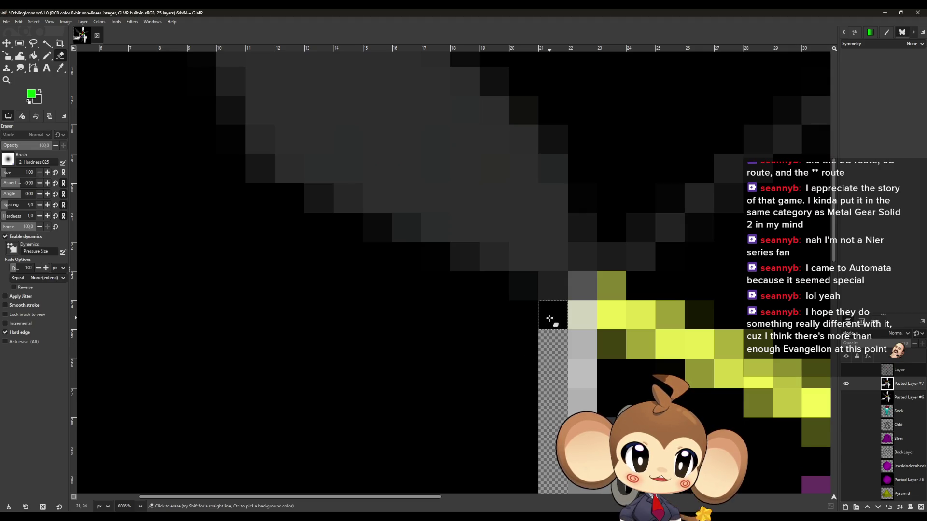
{"action": "mouse_move", "coordinate": [549, 318]}
{"action": "left_mouse_down"}
{"action": "mouse_move", "coordinate": [524, 317]}
{"action": "mouse_move", "coordinate": [492, 291]}
{"action": "mouse_move", "coordinate": [484, 314]}
{"action": "mouse_move", "coordinate": [232, 315]}
{"action": "left_mouse_up"}
{"action": "scroll", "coordinate": [425, 331], "scroll_direction": "up", "scroll_amount": 2}
{"action": "mouse_move", "coordinate": [425, 338]}
{"action": "left_mouse_down"}
{"action": "mouse_move", "coordinate": [289, 348]}
{"action": "mouse_move", "coordinate": [346, 311]}
{"action": "mouse_move", "coordinate": [87, 310]}
{"action": "left_mouse_up"}
{"action": "left_click_drag", "start_coordinate": [274, 286], "coordinate": [281, 286]}
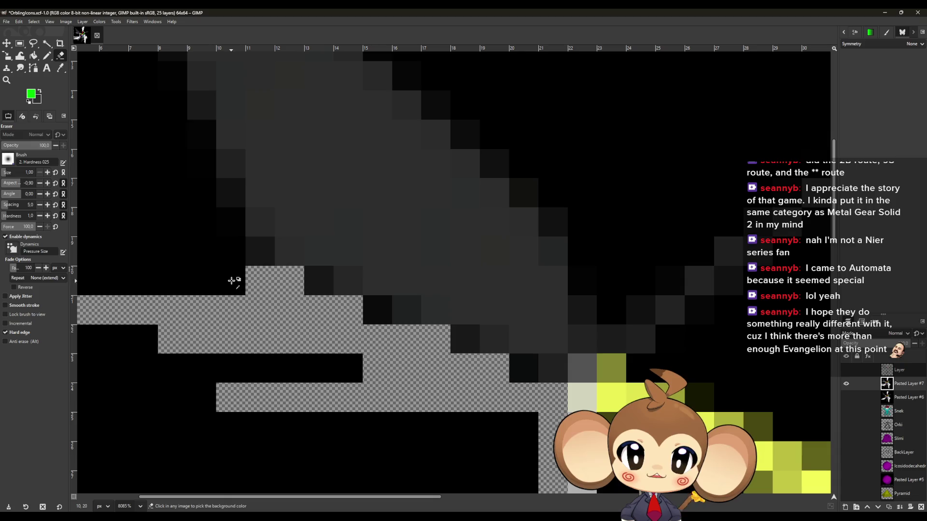
{"action": "scroll", "coordinate": [229, 267], "scroll_direction": "down", "scroll_amount": 3}
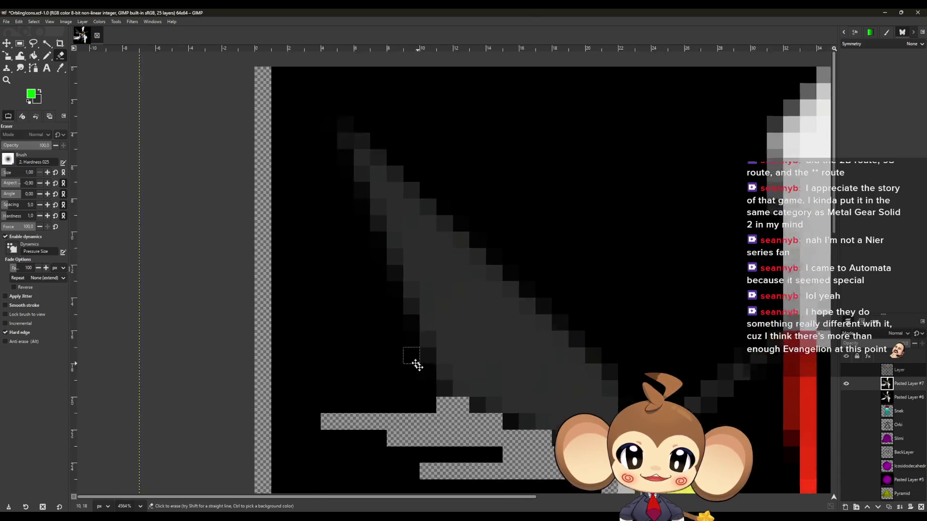
Erase the remaining black pixel columns under the dark grey blade with straight lines
{"action": "left_click", "coordinate": [440, 390], "text": "shift"}
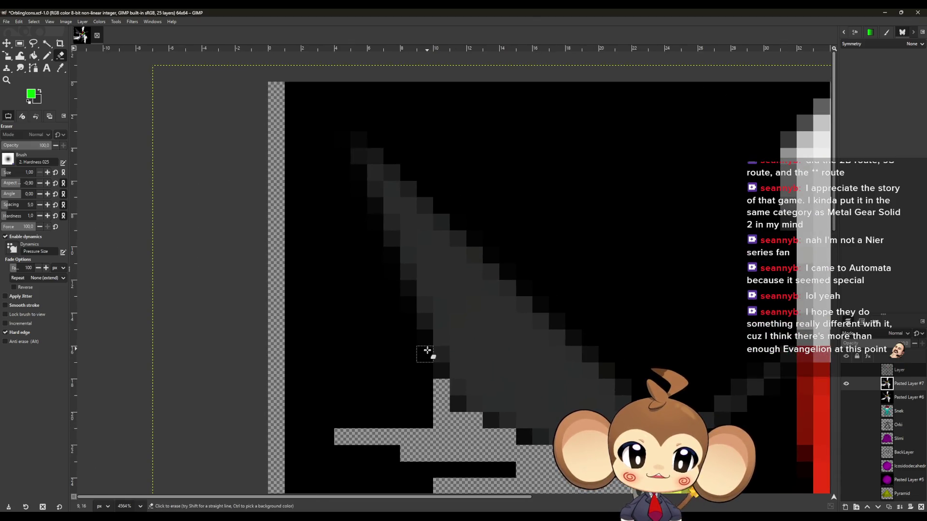
{"action": "left_click", "coordinate": [423, 416], "text": "shift"}
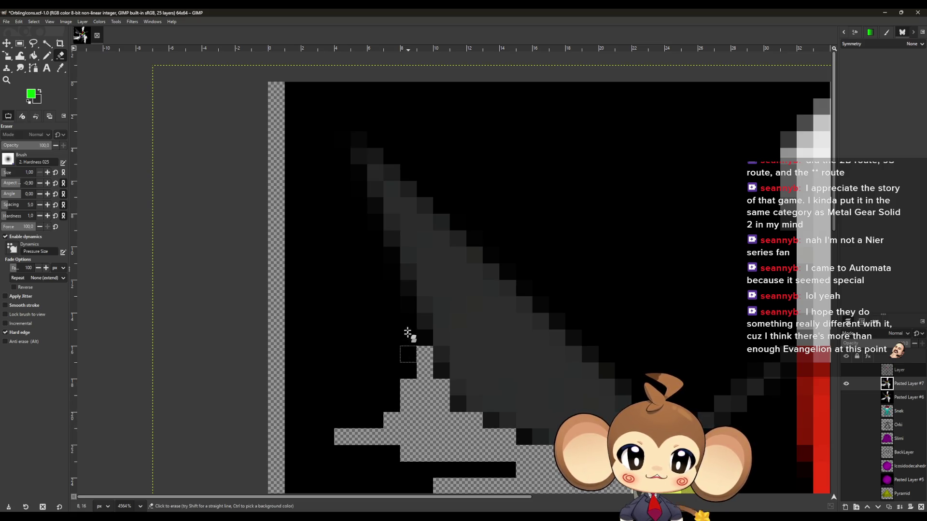
{"action": "left_click", "coordinate": [403, 306], "text": "shift"}
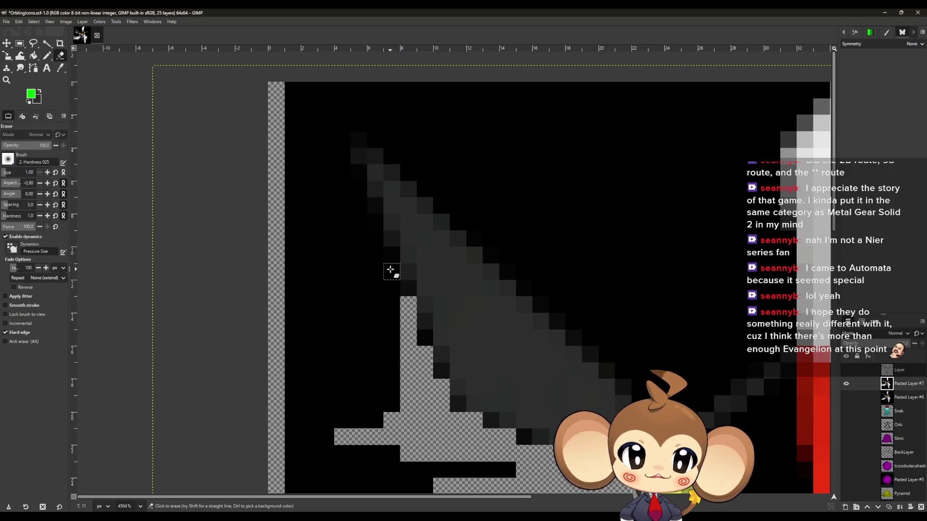
{"action": "left_click", "coordinate": [386, 422], "text": "shift"}
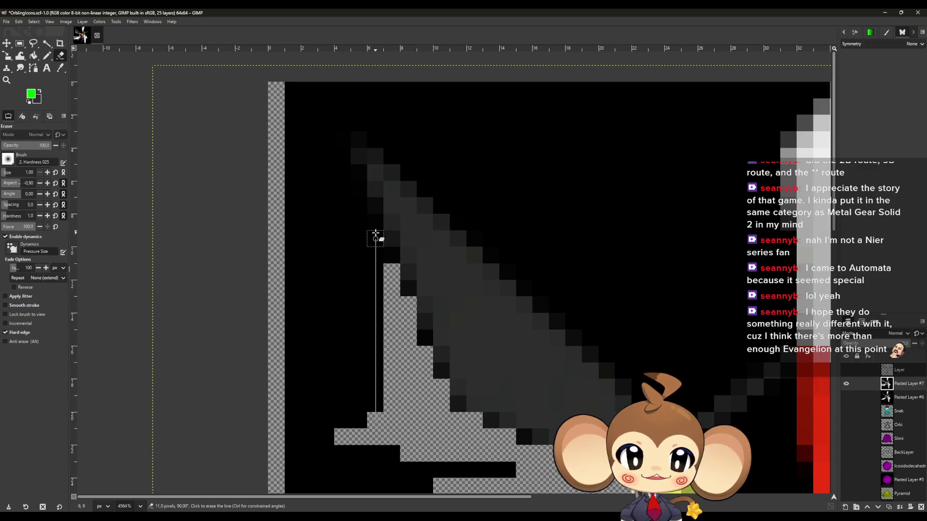
{"action": "left_click", "coordinate": [372, 245], "text": "shift"}
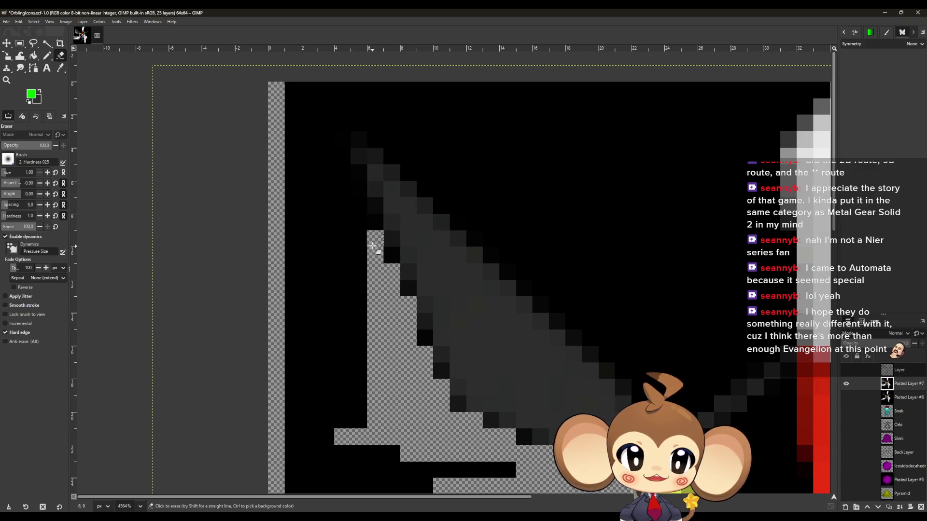
{"action": "scroll", "coordinate": [341, 183], "scroll_direction": "up", "scroll_amount": 3, "text": "ctrl"}
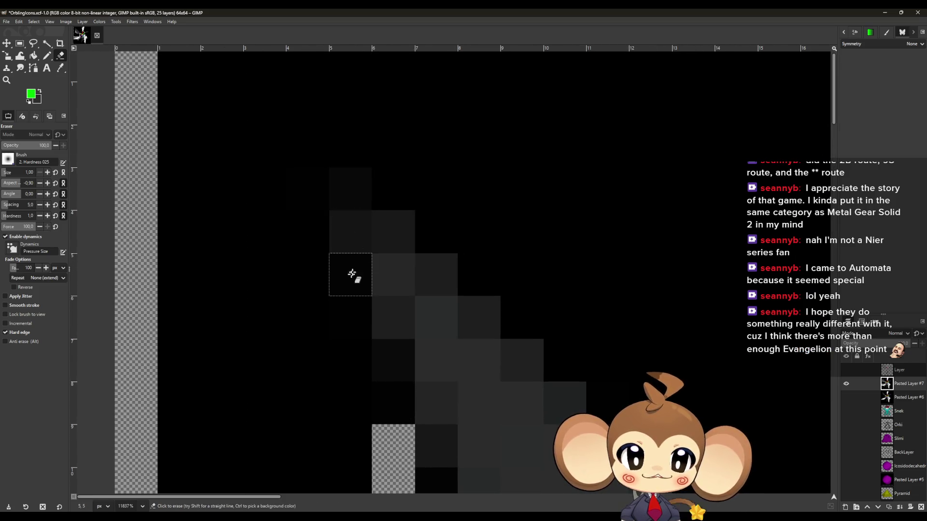
{"action": "left_click", "coordinate": [339, 465], "text": "shift"}
{"action": "left_click", "coordinate": [391, 417]}
Erase the black background row by row around the dark grey upper-left blade
{"action": "mouse_move", "coordinate": [352, 482]}
{"action": "left_mouse_down"}
{"action": "mouse_move", "coordinate": [310, 470]}
{"action": "mouse_move", "coordinate": [310, 173]}
{"action": "mouse_move", "coordinate": [352, 145]}
{"action": "mouse_move", "coordinate": [404, 191]}
{"action": "mouse_move", "coordinate": [449, 169]}
{"action": "mouse_move", "coordinate": [483, 214]}
{"action": "mouse_move", "coordinate": [589, 241]}
{"action": "mouse_move", "coordinate": [509, 201]}
{"action": "mouse_move", "coordinate": [777, 189]}
{"action": "left_mouse_up"}
{"action": "mouse_move", "coordinate": [336, 267]}
{"action": "left_mouse_down"}
{"action": "mouse_move", "coordinate": [428, 233]}
{"action": "mouse_move", "coordinate": [722, 240]}
{"action": "left_mouse_up"}
{"action": "left_click_drag", "start_coordinate": [342, 289], "coordinate": [723, 285]}
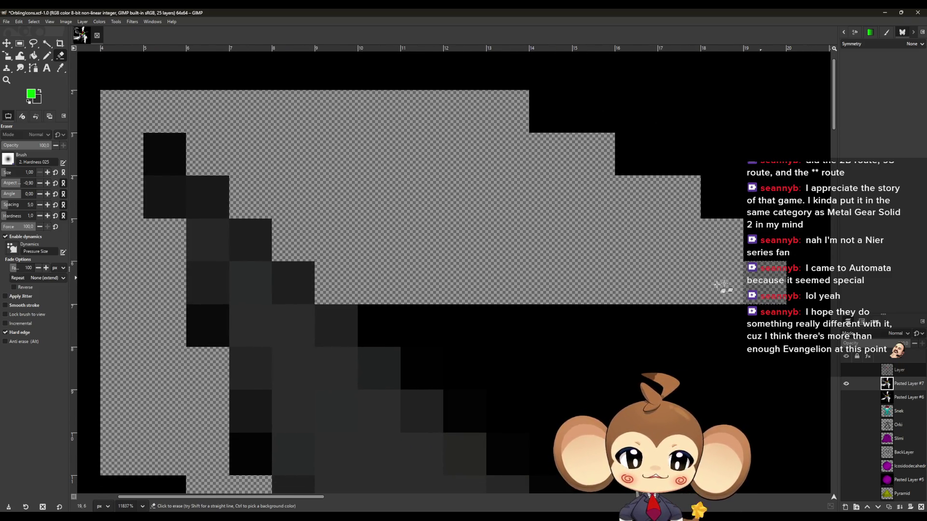
{"action": "left_click_drag", "start_coordinate": [387, 327], "coordinate": [820, 327]}
{"action": "left_click_drag", "start_coordinate": [473, 357], "coordinate": [347, 261]}
{"action": "left_click_drag", "start_coordinate": [289, 271], "coordinate": [784, 270]}
{"action": "left_click_drag", "start_coordinate": [362, 312], "coordinate": [828, 312]}
{"action": "left_click_drag", "start_coordinate": [526, 355], "coordinate": [397, 264]}
{"action": "left_click_drag", "start_coordinate": [290, 266], "coordinate": [786, 266]}
{"action": "left_click_drag", "start_coordinate": [337, 305], "coordinate": [787, 309]}
{"action": "left_click_drag", "start_coordinate": [389, 354], "coordinate": [828, 354]}
{"action": "left_click_drag", "start_coordinate": [596, 411], "coordinate": [471, 314]}
Clear black rows 14 and 15 onward and the black block beside the dark blade
{"action": "left_click_drag", "start_coordinate": [312, 309], "coordinate": [746, 301]}
{"action": "left_click_drag", "start_coordinate": [358, 342], "coordinate": [797, 341]}
{"action": "mouse_move", "coordinate": [408, 412]}
{"action": "left_mouse_down"}
{"action": "mouse_move", "coordinate": [352, 300]}
{"action": "mouse_move", "coordinate": [736, 273]}
{"action": "left_mouse_up"}
{"action": "left_click_drag", "start_coordinate": [380, 332], "coordinate": [736, 325]}
{"action": "left_click_drag", "start_coordinate": [667, 361], "coordinate": [589, 304]}
{"action": "mouse_move", "coordinate": [649, 302]}
{"action": "left_mouse_down"}
{"action": "mouse_move", "coordinate": [363, 300]}
{"action": "mouse_move", "coordinate": [383, 341]}
{"action": "mouse_move", "coordinate": [393, 413]}
{"action": "mouse_move", "coordinate": [442, 414]}
{"action": "left_mouse_up"}
{"action": "mouse_move", "coordinate": [418, 469]}
{"action": "left_mouse_down"}
{"action": "mouse_move", "coordinate": [435, 346]}
{"action": "mouse_move", "coordinate": [550, 386]}
{"action": "mouse_move", "coordinate": [543, 373]}
{"action": "left_mouse_up"}
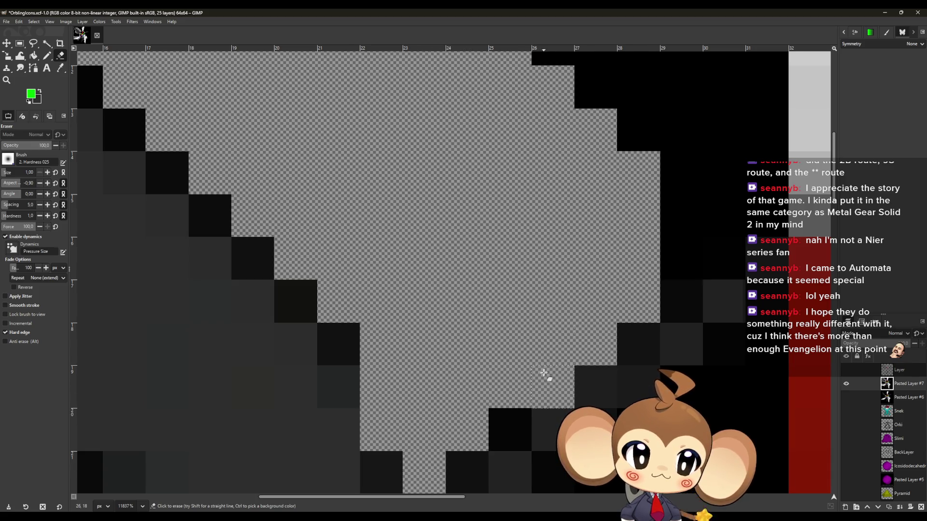
{"action": "scroll", "coordinate": [543, 373], "scroll_direction": "down", "scroll_amount": 6}
{"action": "scroll", "coordinate": [468, 413], "scroll_direction": "right", "scroll_amount": 5}
Erase the black column and area to the left of the white blade
{"action": "mouse_move", "coordinate": [478, 413]}
{"action": "left_mouse_down"}
{"action": "mouse_move", "coordinate": [499, 374]}
{"action": "mouse_move", "coordinate": [300, 358]}
{"action": "left_mouse_up"}
{"action": "left_click_drag", "start_coordinate": [530, 328], "coordinate": [476, 320]}
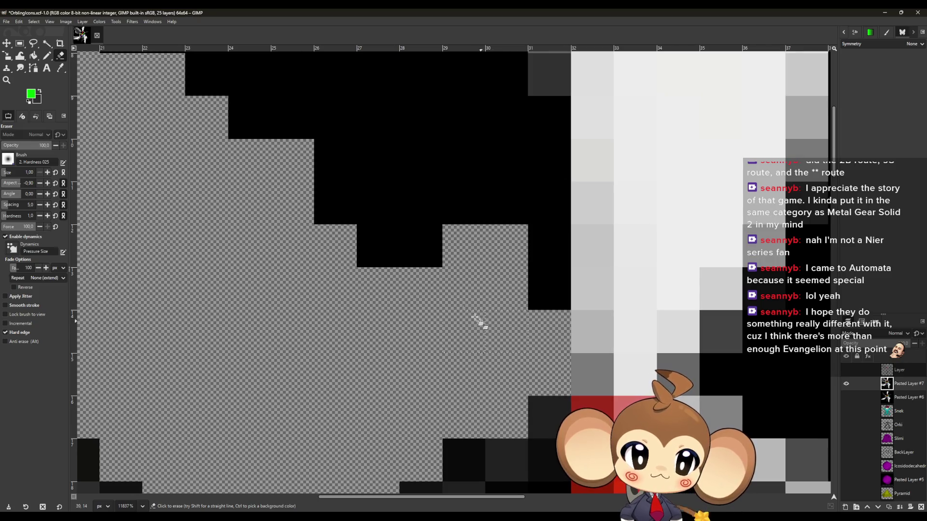
{"action": "left_click_drag", "start_coordinate": [555, 143], "coordinate": [533, 304]}
{"action": "scroll", "coordinate": [533, 304], "scroll_direction": "down", "scroll_amount": 3}
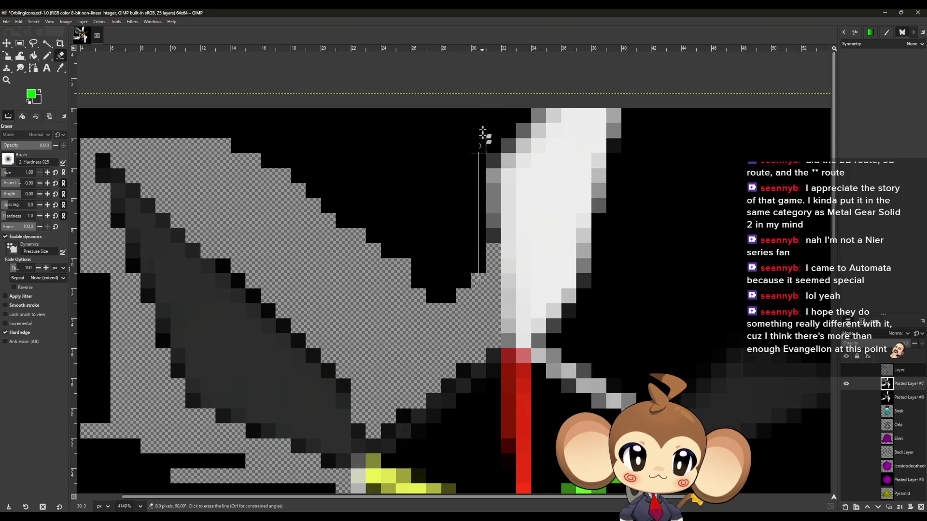
{"action": "left_click", "coordinate": [482, 132], "text": "shift"}
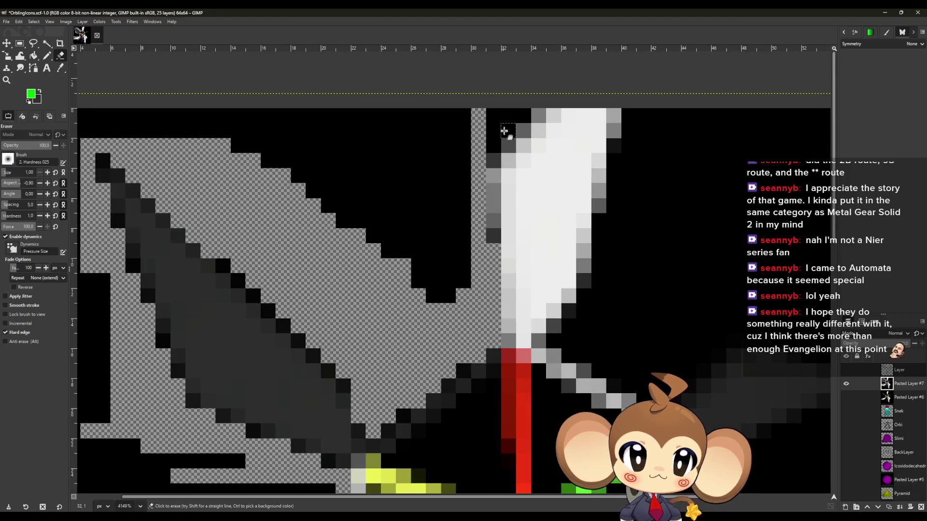
{"action": "mouse_move", "coordinate": [503, 121]}
{"action": "left_mouse_down"}
{"action": "mouse_move", "coordinate": [459, 138]}
{"action": "mouse_move", "coordinate": [459, 245]}
{"action": "mouse_move", "coordinate": [466, 143]}
{"action": "left_mouse_up"}
{"action": "mouse_move", "coordinate": [436, 277]}
{"action": "left_mouse_down"}
{"action": "mouse_move", "coordinate": [393, 201]}
{"action": "mouse_move", "coordinate": [401, 241]}
{"action": "mouse_move", "coordinate": [362, 207]}
{"action": "mouse_move", "coordinate": [347, 118]}
{"action": "mouse_move", "coordinate": [347, 174]}
{"action": "mouse_move", "coordinate": [286, 143]}
{"action": "mouse_move", "coordinate": [259, 99]}
{"action": "mouse_move", "coordinate": [239, 116]}
{"action": "left_mouse_up"}
Clear the black bar along the top edge and the tall black column on the left
{"action": "scroll", "coordinate": [254, 169], "scroll_direction": "left", "scroll_amount": 5}
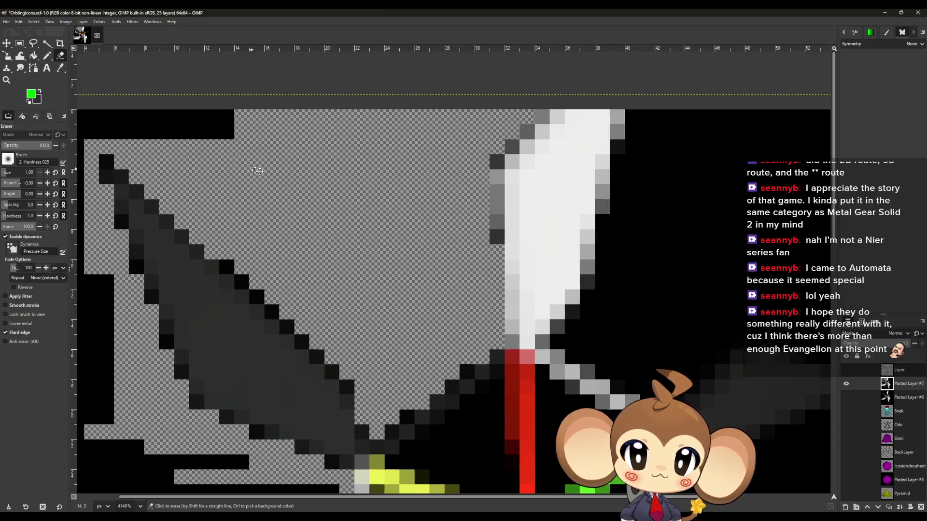
{"action": "scroll", "coordinate": [489, 180], "scroll_direction": "up", "scroll_amount": 2}
{"action": "left_click_drag", "start_coordinate": [480, 182], "coordinate": [310, 180]}
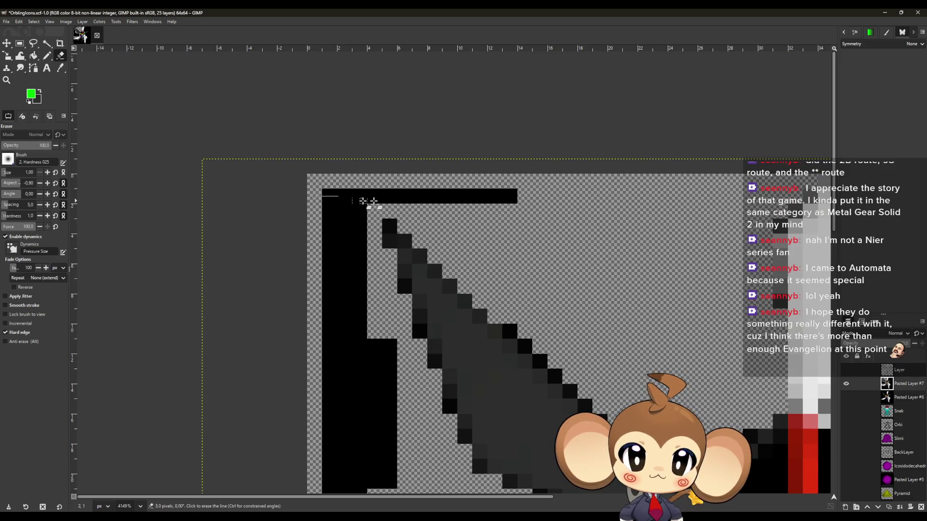
{"action": "left_click", "coordinate": [404, 198], "text": "shift"}
{"action": "left_click_drag", "start_coordinate": [507, 196], "coordinate": [443, 200]}
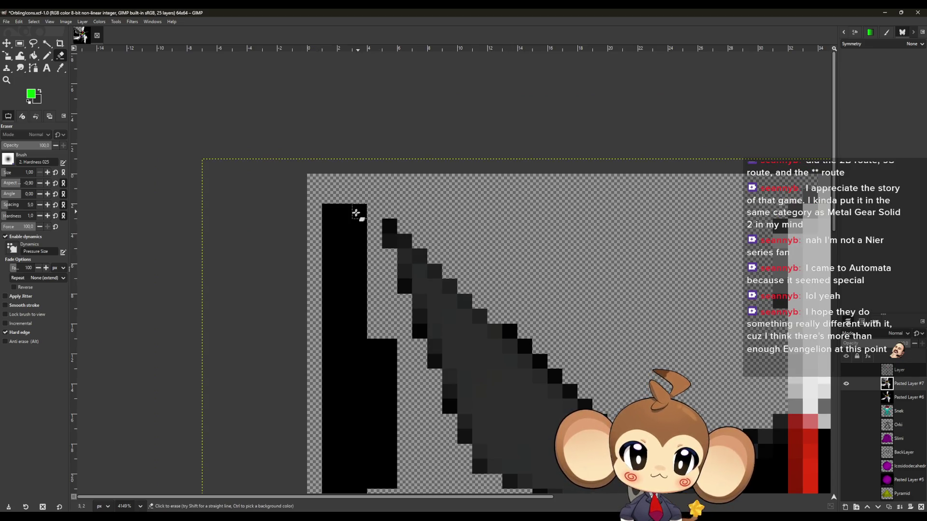
{"action": "mouse_move", "coordinate": [347, 225]}
{"action": "left_mouse_down"}
{"action": "mouse_move", "coordinate": [327, 209]}
{"action": "mouse_move", "coordinate": [352, 381]}
{"action": "mouse_move", "coordinate": [325, 306]}
{"action": "mouse_move", "coordinate": [330, 360]}
{"action": "mouse_move", "coordinate": [338, 172]}
{"action": "mouse_move", "coordinate": [366, 343]}
{"action": "mouse_move", "coordinate": [364, 244]}
{"action": "mouse_move", "coordinate": [323, 242]}
{"action": "mouse_move", "coordinate": [320, 292]}
{"action": "mouse_move", "coordinate": [341, 314]}
{"action": "mouse_move", "coordinate": [517, 326]}
{"action": "mouse_move", "coordinate": [406, 308]}
{"action": "left_mouse_up"}
{"action": "left_click_drag", "start_coordinate": [315, 340], "coordinate": [480, 355]}
Erase black pixels beside the red bar, yellow spoke and along the green stroke's diagonal
{"action": "scroll", "coordinate": [324, 343], "scroll_direction": "up", "scroll_amount": 3}
{"action": "scroll", "coordinate": [324, 342], "scroll_direction": "right", "scroll_amount": 5}
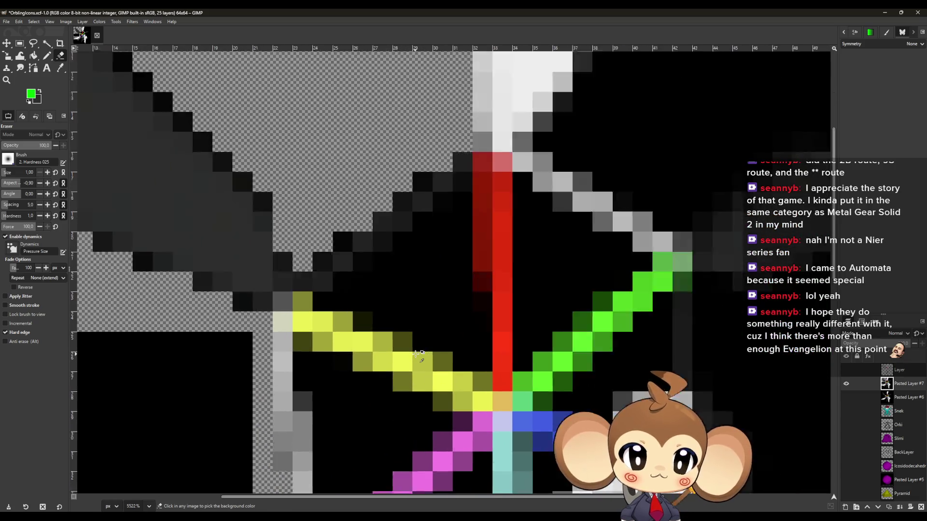
{"action": "scroll", "coordinate": [418, 354], "scroll_direction": "up", "scroll_amount": 1}
{"action": "left_click", "coordinate": [502, 305], "text": "shift"}
{"action": "left_click", "coordinate": [478, 364]}
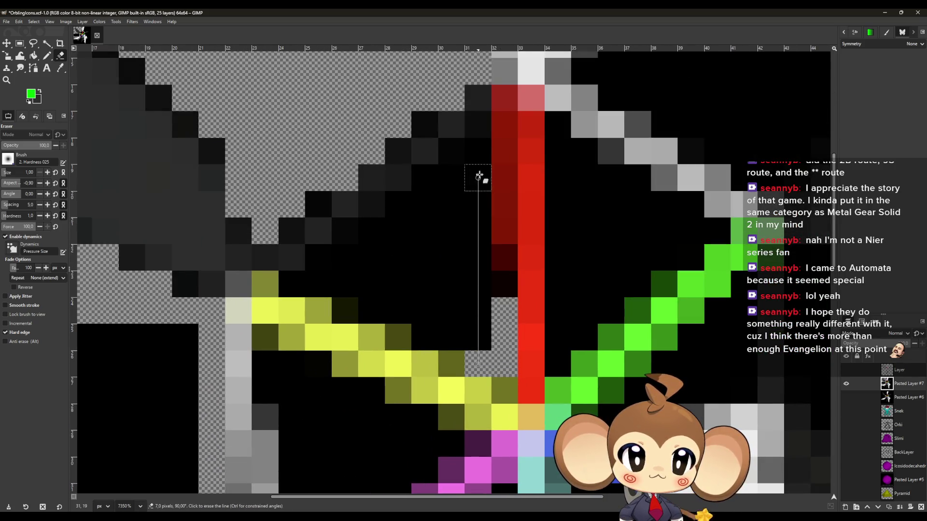
{"action": "left_click", "coordinate": [478, 160], "text": "shift"}
{"action": "left_click_drag", "start_coordinate": [451, 338], "coordinate": [427, 306]}
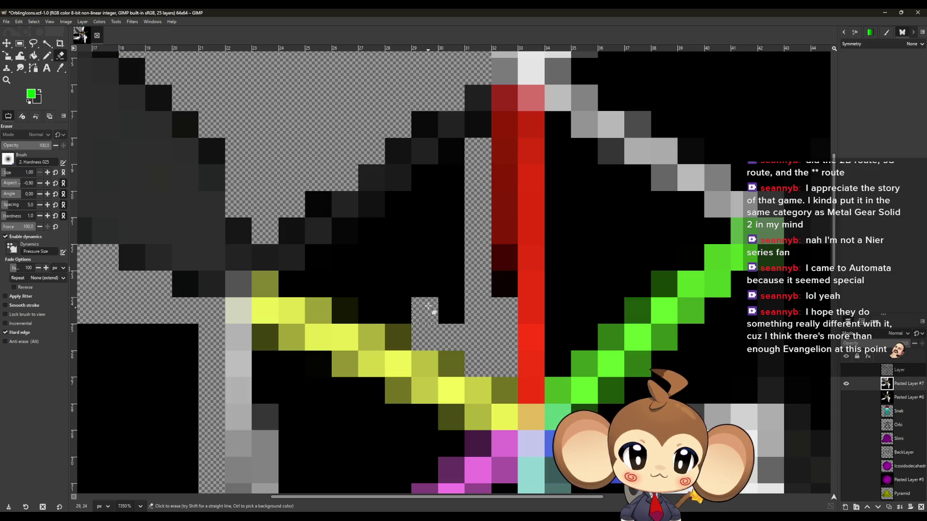
{"action": "mouse_move", "coordinate": [298, 288]}
{"action": "left_mouse_down"}
{"action": "mouse_move", "coordinate": [459, 306]}
{"action": "mouse_move", "coordinate": [454, 202]}
{"action": "left_mouse_up"}
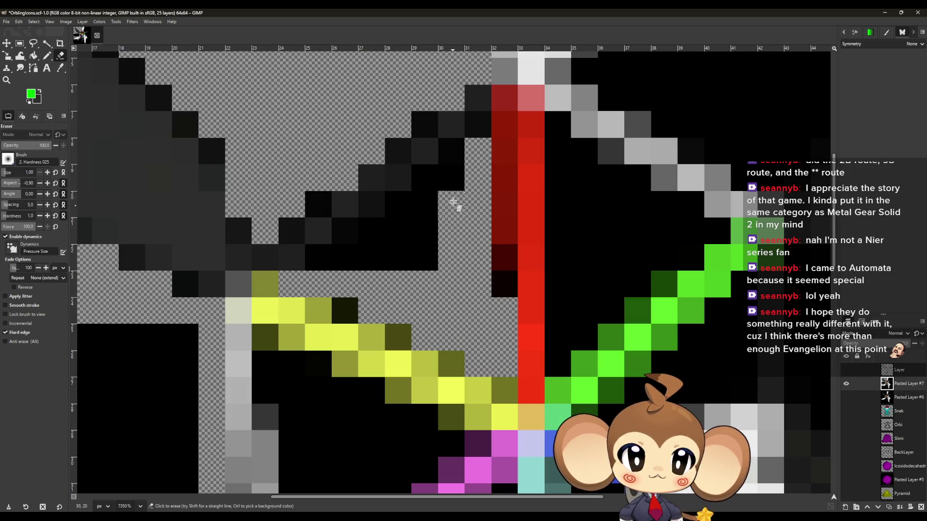
{"action": "mouse_move", "coordinate": [459, 170]}
{"action": "left_mouse_down"}
{"action": "mouse_move", "coordinate": [369, 244]}
{"action": "mouse_move", "coordinate": [325, 263]}
{"action": "mouse_move", "coordinate": [387, 271]}
{"action": "left_mouse_up"}
Clear black background columns near the red stroke and a single leftover black pixel
{"action": "scroll", "coordinate": [492, 284], "scroll_direction": "right", "scroll_amount": 3}
{"action": "scroll", "coordinate": [492, 283], "scroll_direction": "up", "scroll_amount": 1}
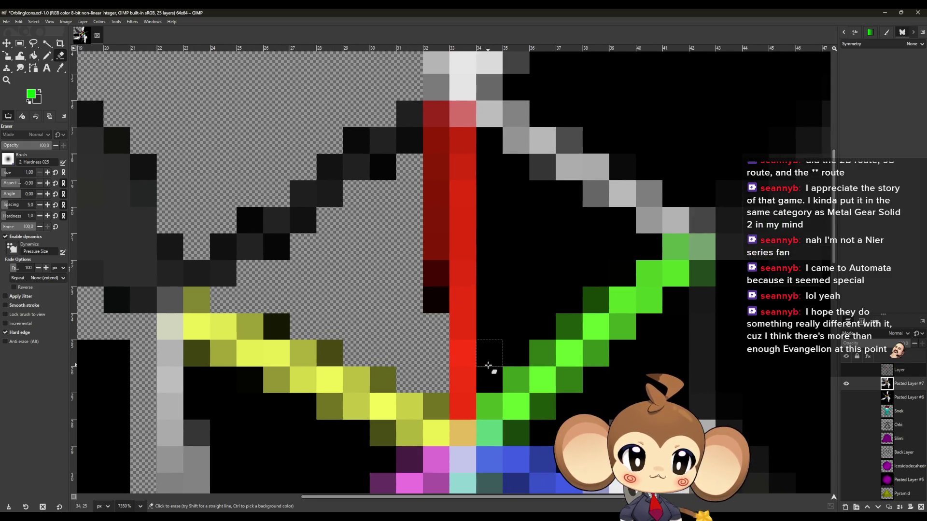
{"action": "mouse_move", "coordinate": [489, 373]}
{"action": "left_mouse_down"}
{"action": "mouse_move", "coordinate": [490, 151]}
{"action": "mouse_move", "coordinate": [517, 165]}
{"action": "mouse_move", "coordinate": [511, 340]}
{"action": "mouse_move", "coordinate": [617, 269]}
{"action": "mouse_move", "coordinate": [623, 244]}
{"action": "mouse_move", "coordinate": [594, 234]}
{"action": "mouse_move", "coordinate": [570, 198]}
{"action": "mouse_move", "coordinate": [535, 296]}
{"action": "mouse_move", "coordinate": [548, 247]}
{"action": "left_mouse_up"}
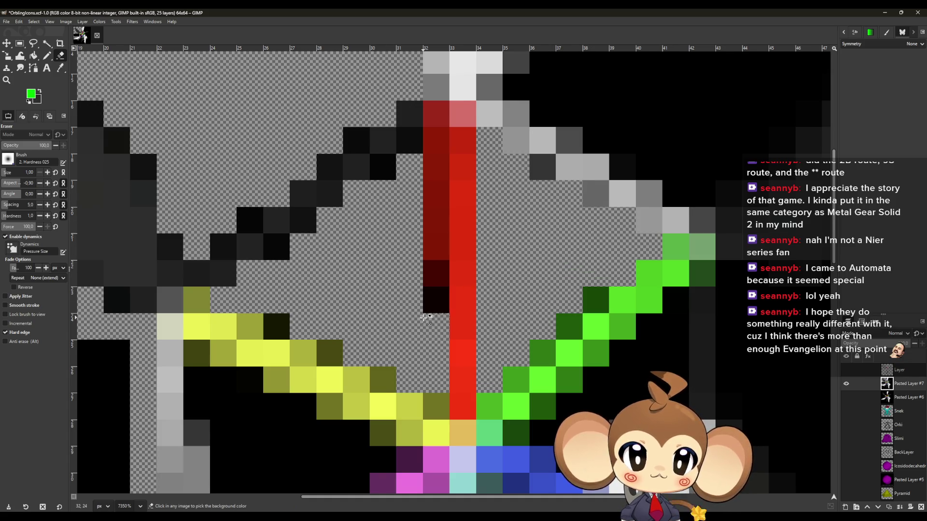
{"action": "scroll", "coordinate": [426, 318], "scroll_direction": "down", "scroll_amount": 3}
{"action": "scroll", "coordinate": [434, 277], "scroll_direction": "up", "scroll_amount": 4}
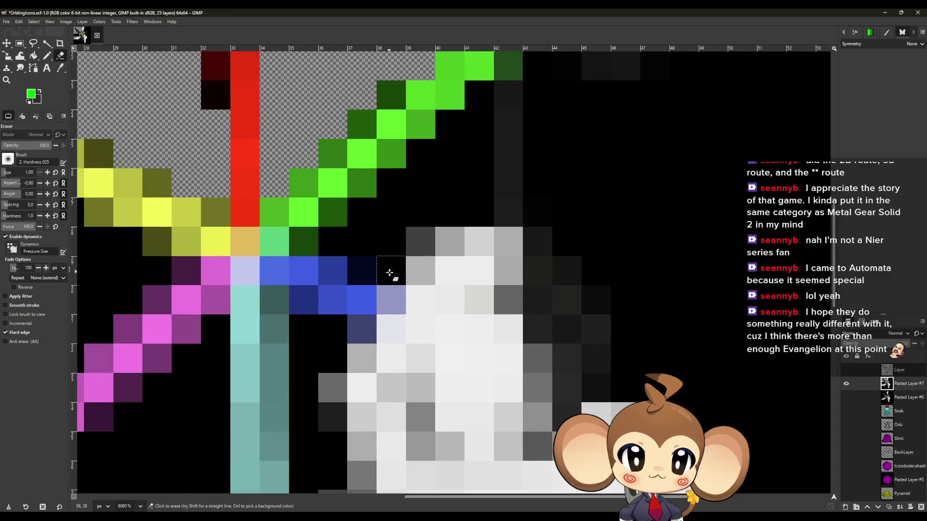
{"action": "left_click_drag", "start_coordinate": [389, 273], "coordinate": [393, 245]}
{"action": "scroll", "coordinate": [435, 251], "scroll_direction": "up", "scroll_amount": 3}
{"action": "mouse_move", "coordinate": [476, 258]}
{"action": "left_mouse_down"}
{"action": "mouse_move", "coordinate": [480, 237]}
{"action": "mouse_move", "coordinate": [424, 332]}
{"action": "mouse_move", "coordinate": [385, 338]}
{"action": "mouse_move", "coordinate": [445, 314]}
{"action": "mouse_move", "coordinate": [452, 259]}
{"action": "left_mouse_up"}
{"action": "left_click", "coordinate": [452, 259]}
{"action": "scroll", "coordinate": [347, 365], "scroll_direction": "down", "scroll_amount": 4}
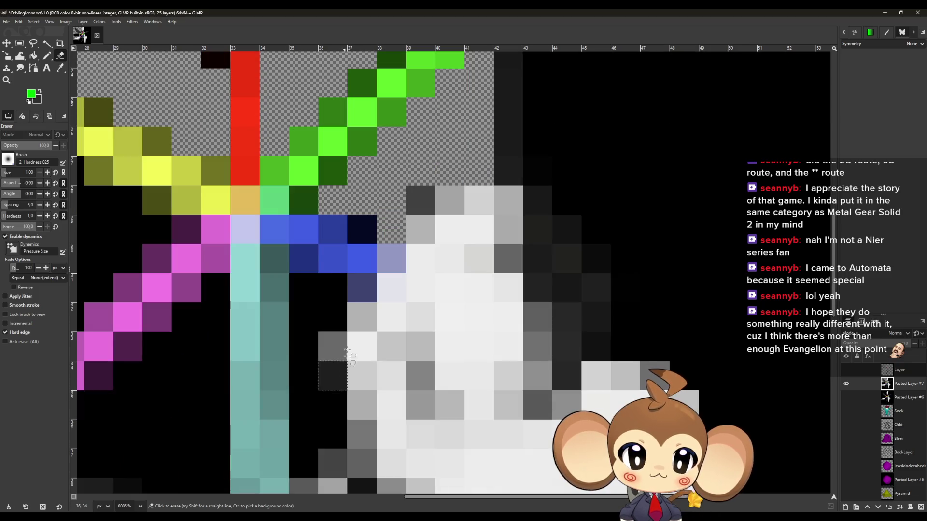
Erase black pixels and the black column beside the teal stroke
{"action": "mouse_move", "coordinate": [333, 295]}
{"action": "left_mouse_down"}
{"action": "mouse_move", "coordinate": [316, 319]}
{"action": "mouse_move", "coordinate": [309, 367]}
{"action": "left_mouse_up"}
{"action": "scroll", "coordinate": [316, 328], "scroll_direction": "down", "scroll_amount": 2}
{"action": "mouse_move", "coordinate": [325, 321]}
{"action": "left_mouse_down"}
{"action": "mouse_move", "coordinate": [328, 340]}
{"action": "mouse_move", "coordinate": [306, 373]}
{"action": "left_mouse_up"}
{"action": "scroll", "coordinate": [333, 348], "scroll_direction": "down", "scroll_amount": 5, "text": "ctrl"}
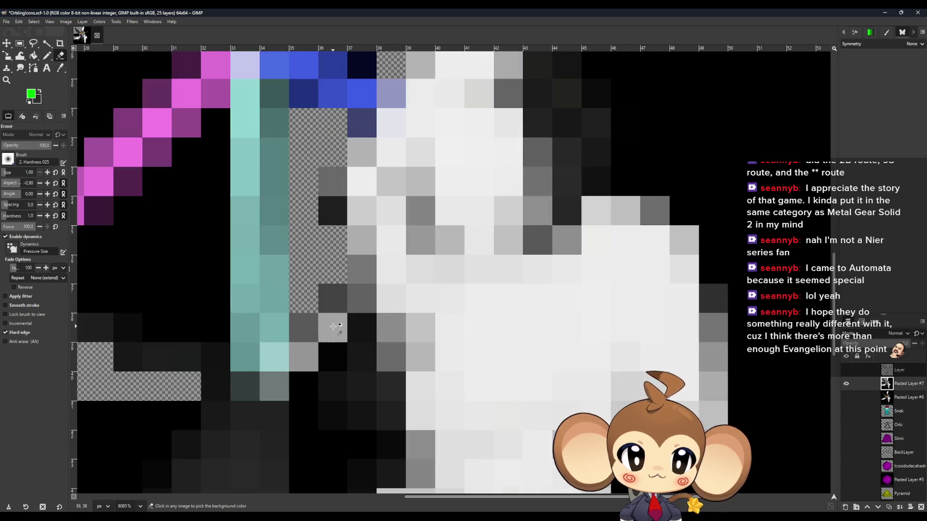
{"action": "scroll", "coordinate": [342, 405], "scroll_direction": "up", "scroll_amount": 3, "text": "ctrl"}
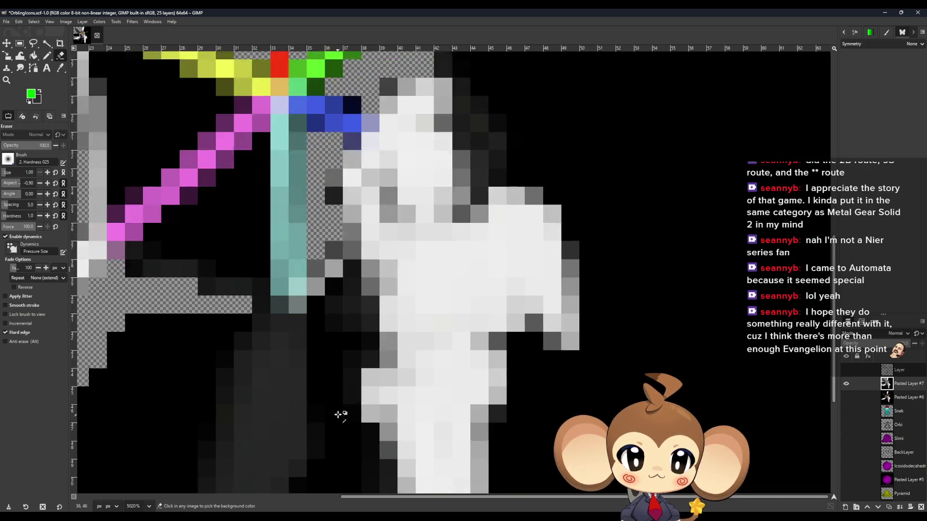
{"action": "mouse_move", "coordinate": [333, 239]}
{"action": "left_mouse_down"}
{"action": "mouse_move", "coordinate": [321, 265]}
{"action": "mouse_move", "coordinate": [316, 329]}
{"action": "mouse_move", "coordinate": [337, 331]}
{"action": "left_mouse_up"}
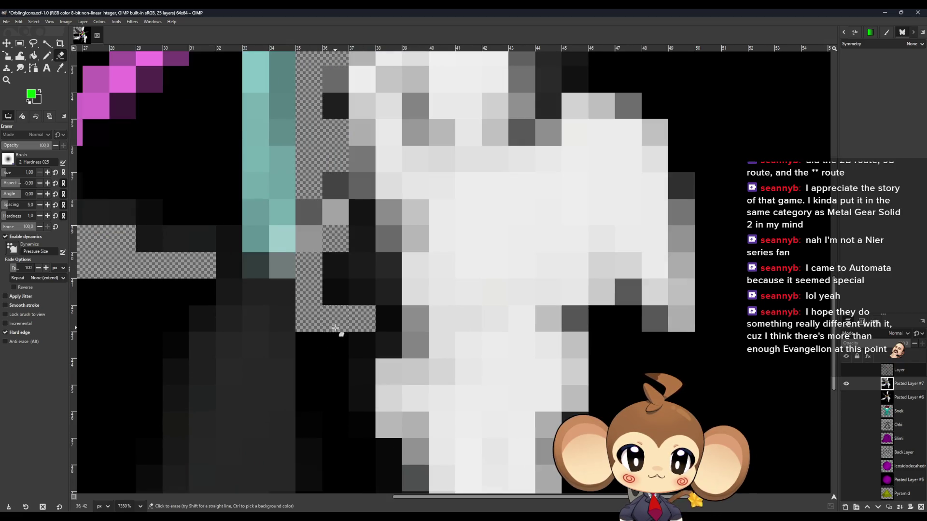
{"action": "scroll", "coordinate": [335, 369], "scroll_direction": "down", "scroll_amount": 2}
Clear the black column between the teal stroke and white figure, plus the area below
{"action": "mouse_move", "coordinate": [331, 270]}
{"action": "left_mouse_down"}
{"action": "mouse_move", "coordinate": [317, 314]}
{"action": "mouse_move", "coordinate": [331, 283]}
{"action": "mouse_move", "coordinate": [356, 269]}
{"action": "mouse_move", "coordinate": [352, 376]}
{"action": "mouse_move", "coordinate": [343, 368]}
{"action": "left_mouse_up"}
{"action": "scroll", "coordinate": [358, 344], "scroll_direction": "down", "scroll_amount": 2}
{"action": "scroll", "coordinate": [343, 368], "scroll_direction": "down", "scroll_amount": 3}
{"action": "mouse_move", "coordinate": [363, 270]}
{"action": "left_mouse_down"}
{"action": "mouse_move", "coordinate": [338, 238]}
{"action": "mouse_move", "coordinate": [321, 286]}
{"action": "mouse_move", "coordinate": [376, 317]}
{"action": "mouse_move", "coordinate": [345, 387]}
{"action": "mouse_move", "coordinate": [343, 368]}
{"action": "left_mouse_up"}
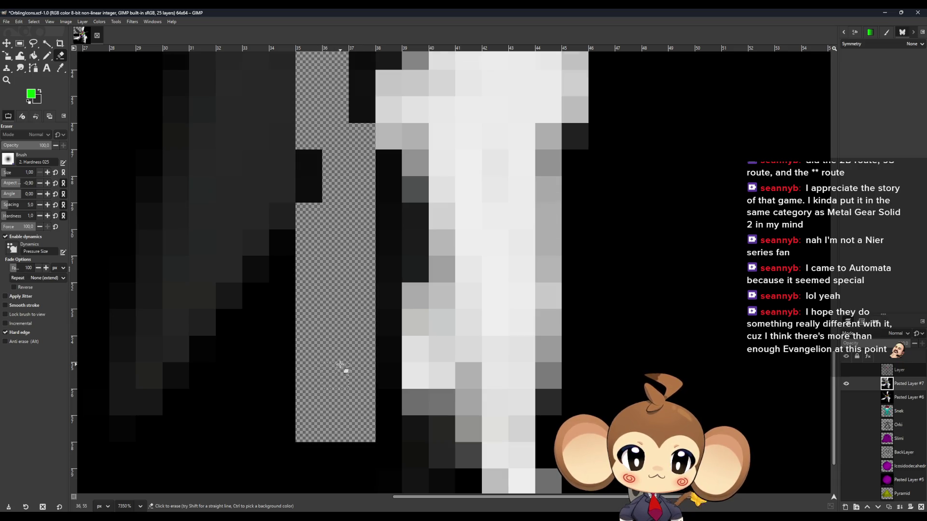
{"action": "scroll", "coordinate": [343, 369], "scroll_direction": "down", "scroll_amount": 3}
{"action": "mouse_move", "coordinate": [389, 304]}
{"action": "left_mouse_down"}
{"action": "mouse_move", "coordinate": [378, 424]}
{"action": "mouse_move", "coordinate": [350, 392]}
{"action": "mouse_move", "coordinate": [341, 408]}
{"action": "mouse_move", "coordinate": [283, 339]}
{"action": "left_mouse_up"}
{"action": "left_click", "coordinate": [283, 339]}
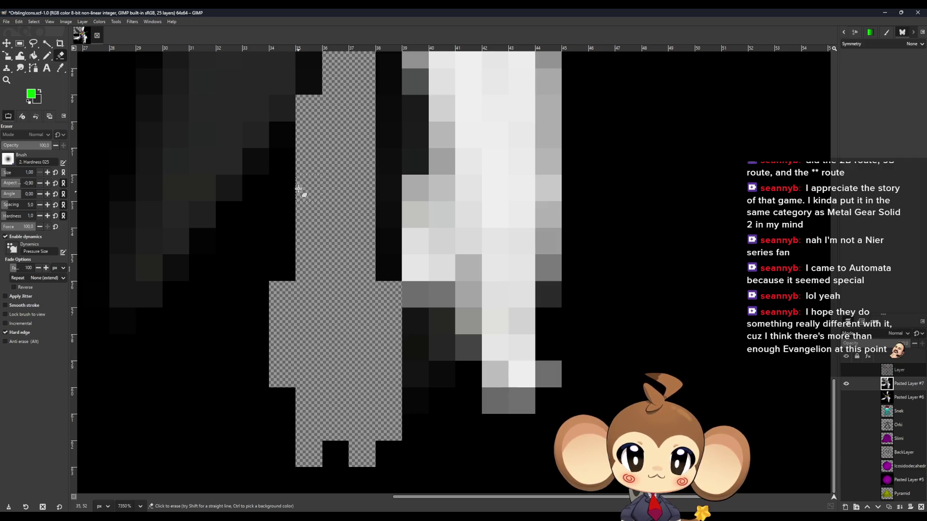
Erase the black diagonal and background pixels along the lower dark grey blade's edge
{"action": "left_click", "coordinate": [290, 166]}
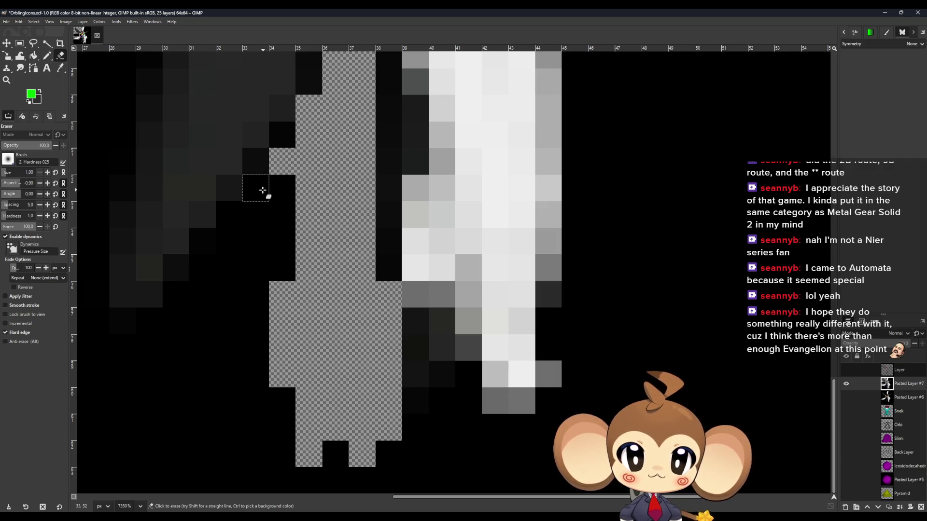
{"action": "left_click", "coordinate": [221, 221], "text": "shift"}
{"action": "left_click", "coordinate": [190, 244]}
{"action": "left_click", "coordinate": [200, 268]}
{"action": "mouse_move", "coordinate": [156, 330]}
{"action": "left_mouse_down"}
{"action": "mouse_move", "coordinate": [144, 347]}
{"action": "mouse_move", "coordinate": [145, 331]}
{"action": "mouse_move", "coordinate": [224, 357]}
{"action": "mouse_move", "coordinate": [209, 343]}
{"action": "mouse_move", "coordinate": [242, 265]}
{"action": "mouse_move", "coordinate": [277, 215]}
{"action": "mouse_move", "coordinate": [238, 242]}
{"action": "mouse_move", "coordinate": [297, 488]}
{"action": "left_mouse_up"}
{"action": "scroll", "coordinate": [299, 478], "scroll_direction": "down", "scroll_amount": 5, "text": "ctrl"}
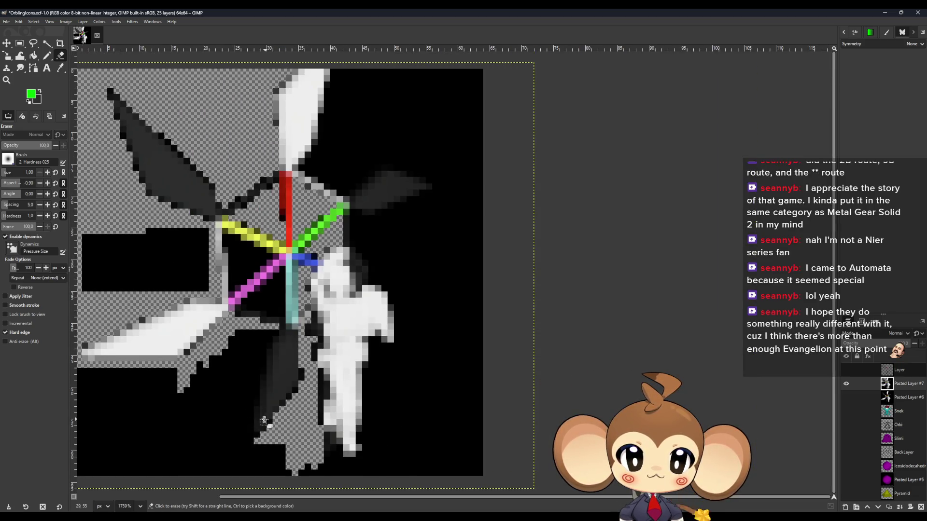
Erase the black rows beneath the left white blade and the black columns in the gap beside the dark blade
{"action": "scroll", "coordinate": [273, 403], "scroll_direction": "up", "scroll_amount": 6, "text": "ctrl"}
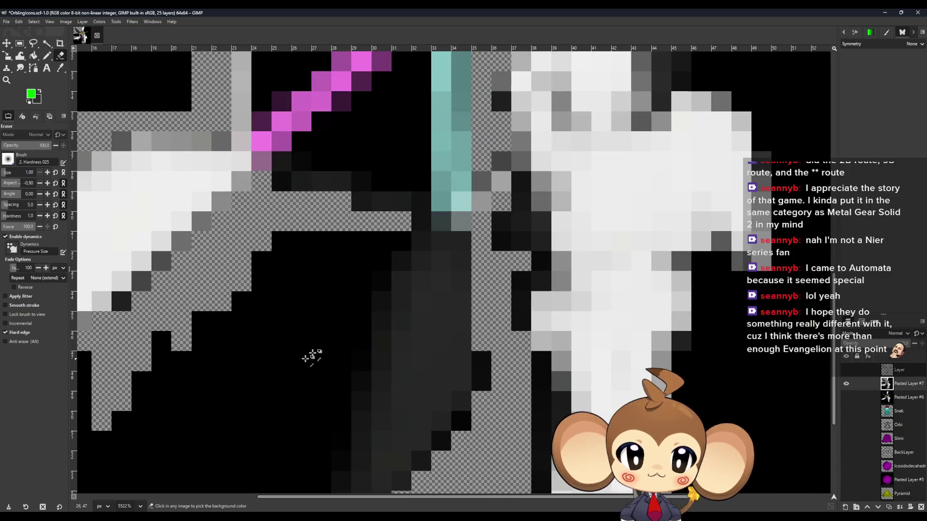
{"action": "mouse_move", "coordinate": [395, 247]}
{"action": "left_mouse_down"}
{"action": "mouse_move", "coordinate": [290, 248]}
{"action": "mouse_move", "coordinate": [366, 263]}
{"action": "mouse_move", "coordinate": [267, 261]}
{"action": "left_mouse_up"}
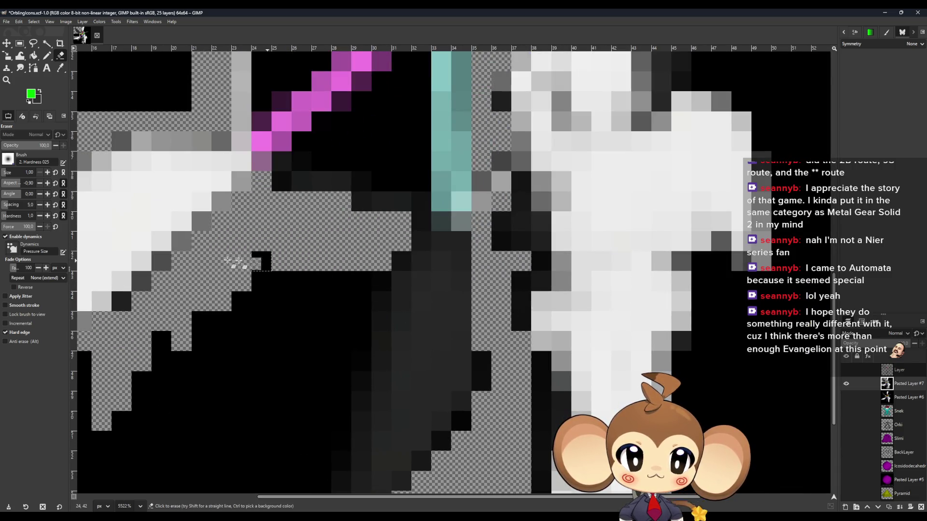
{"action": "mouse_move", "coordinate": [350, 283]}
{"action": "left_mouse_down"}
{"action": "mouse_move", "coordinate": [234, 292]}
{"action": "mouse_move", "coordinate": [355, 325]}
{"action": "mouse_move", "coordinate": [341, 193]}
{"action": "left_mouse_up"}
{"action": "scroll", "coordinate": [308, 404], "scroll_direction": "down", "scroll_amount": 3}
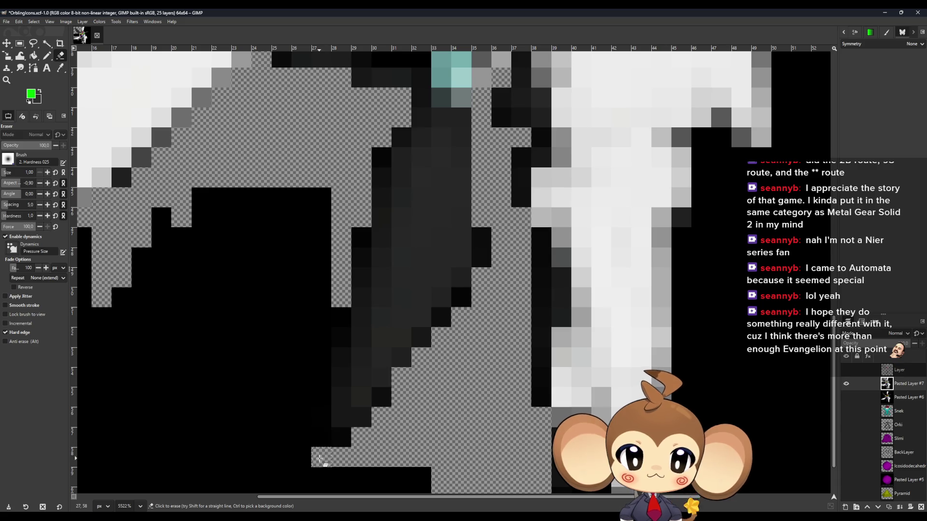
{"action": "left_click_drag", "start_coordinate": [320, 458], "coordinate": [319, 191]}
{"action": "left_click_drag", "start_coordinate": [298, 233], "coordinate": [292, 483]}
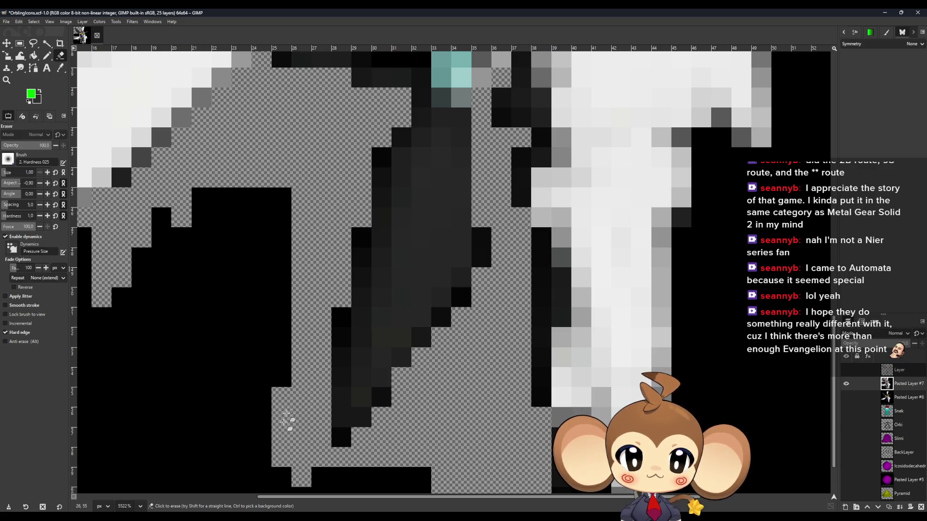
{"action": "left_click", "coordinate": [280, 191], "text": "shift"}
{"action": "mouse_move", "coordinate": [222, 198]}
{"action": "left_mouse_down"}
{"action": "mouse_move", "coordinate": [201, 238]}
{"action": "mouse_move", "coordinate": [201, 457]}
{"action": "left_mouse_up"}
{"action": "left_click", "coordinate": [263, 457], "text": "shift"}
{"action": "mouse_move", "coordinate": [263, 457]}
{"action": "left_mouse_down"}
{"action": "mouse_move", "coordinate": [269, 238]}
{"action": "mouse_move", "coordinate": [221, 218]}
{"action": "left_mouse_up"}
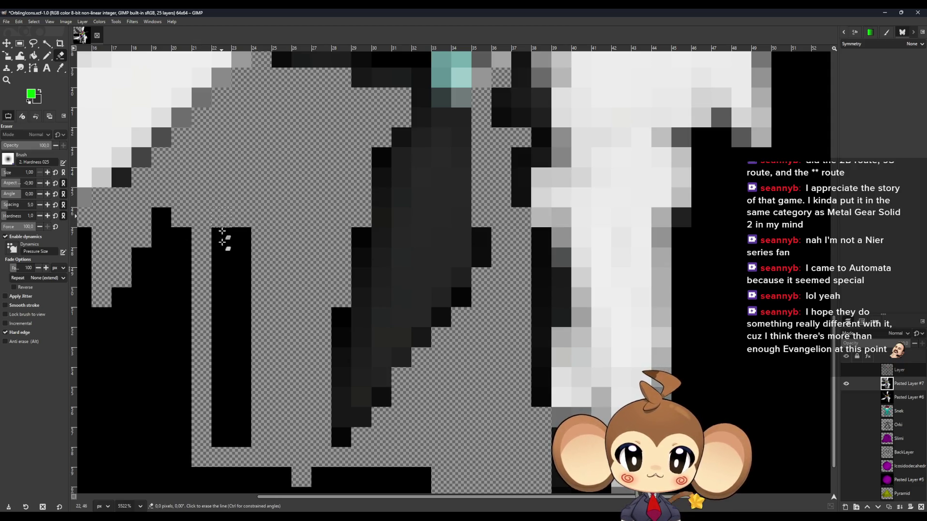
{"action": "left_click", "coordinate": [222, 439], "text": "shift"}
{"action": "left_click_drag", "start_coordinate": [241, 439], "coordinate": [251, 241]}
Erase the black rows and columns below and right of the white figure
{"action": "scroll", "coordinate": [485, 436], "scroll_direction": "down", "scroll_amount": 3, "text": "ctrl"}
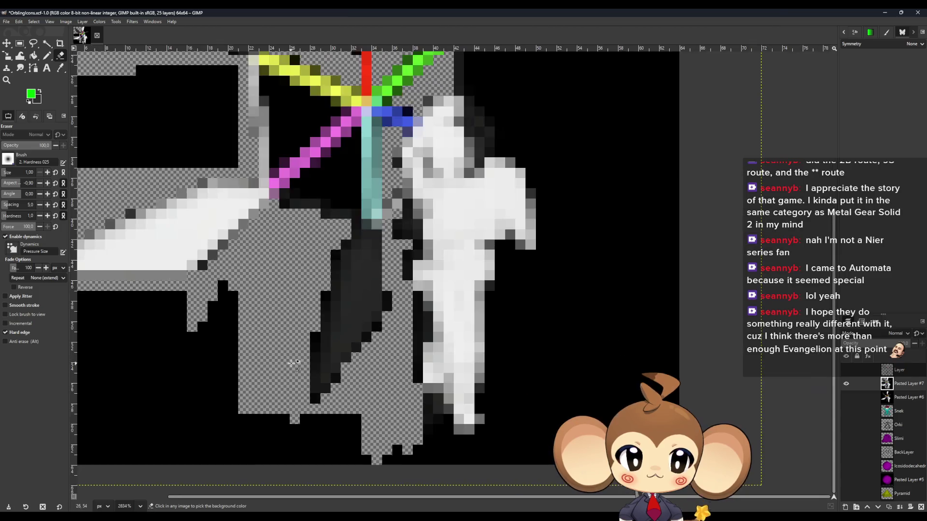
{"action": "scroll", "coordinate": [484, 437], "scroll_direction": "up", "scroll_amount": 4, "text": "ctrl"}
{"action": "mouse_move", "coordinate": [362, 348]}
{"action": "left_mouse_down"}
{"action": "mouse_move", "coordinate": [368, 410]}
{"action": "mouse_move", "coordinate": [333, 386]}
{"action": "left_mouse_up"}
{"action": "mouse_move", "coordinate": [296, 419]}
{"action": "left_mouse_down"}
{"action": "mouse_move", "coordinate": [548, 413]}
{"action": "mouse_move", "coordinate": [469, 384]}
{"action": "mouse_move", "coordinate": [603, 387]}
{"action": "left_mouse_up"}
{"action": "left_click_drag", "start_coordinate": [454, 321], "coordinate": [600, 320]}
{"action": "left_click_drag", "start_coordinate": [478, 354], "coordinate": [668, 355]}
{"action": "left_click_drag", "start_coordinate": [480, 295], "coordinate": [644, 310]}
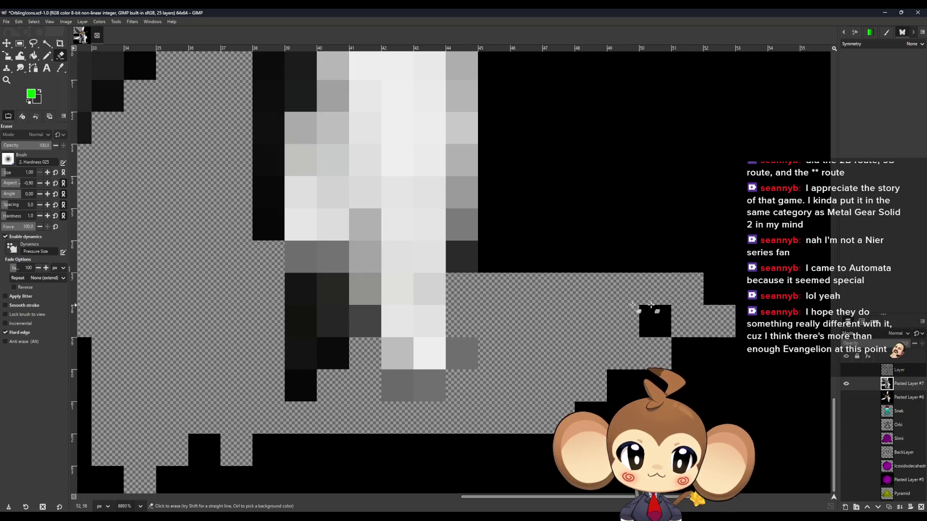
{"action": "scroll", "coordinate": [522, 414], "scroll_direction": "up", "scroll_amount": 3}
{"action": "mouse_move", "coordinate": [522, 414]}
{"action": "left_mouse_down"}
{"action": "mouse_move", "coordinate": [534, 320]}
{"action": "mouse_move", "coordinate": [501, 141]}
{"action": "mouse_move", "coordinate": [530, 407]}
{"action": "left_mouse_up"}
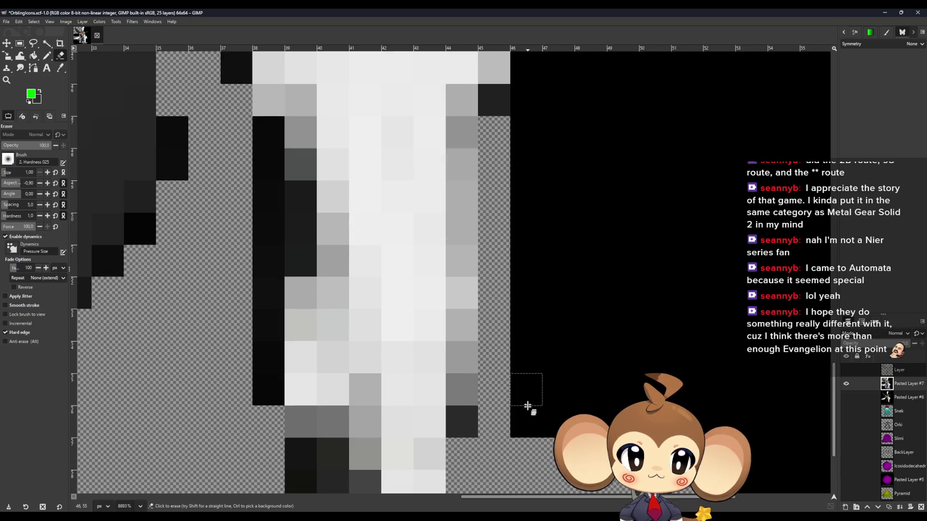
{"action": "scroll", "coordinate": [545, 334], "scroll_direction": "up", "scroll_amount": 3}
{"action": "scroll", "coordinate": [545, 334], "scroll_direction": "up", "scroll_amount": 1}
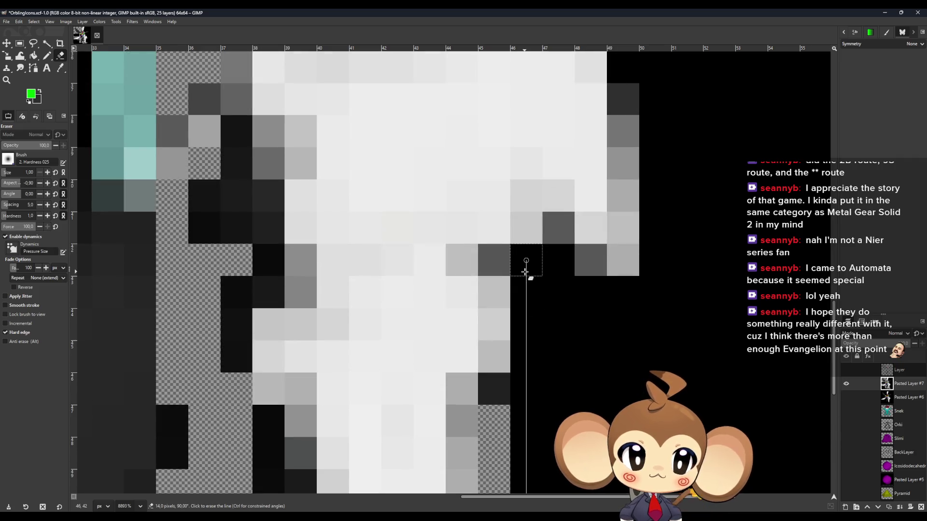
{"action": "left_click", "coordinate": [525, 272], "text": "shift"}
{"action": "scroll", "coordinate": [562, 382], "scroll_direction": "down", "scroll_amount": 7}
{"action": "left_click", "coordinate": [558, 404], "text": "shift"}
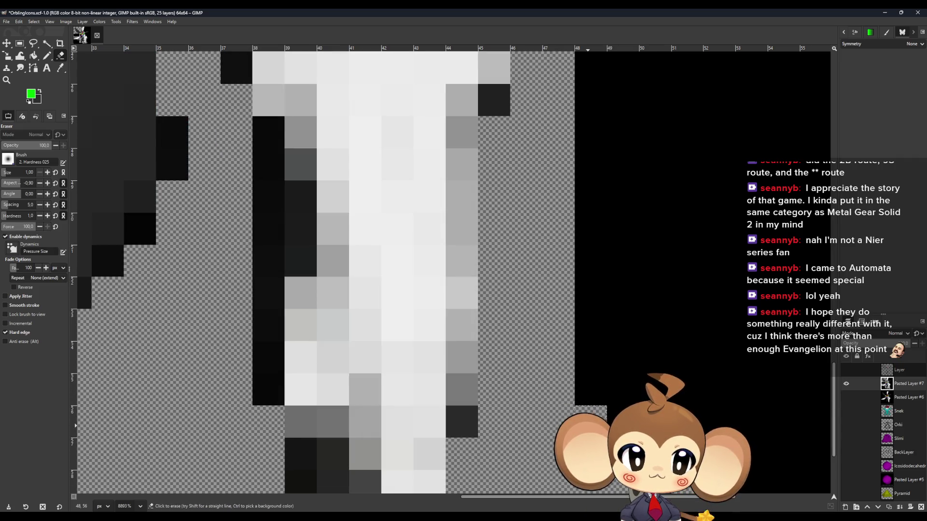
{"action": "scroll", "coordinate": [588, 97], "scroll_direction": "up", "scroll_amount": 5}
{"action": "scroll", "coordinate": [676, 193], "scroll_direction": "down", "scroll_amount": 2}
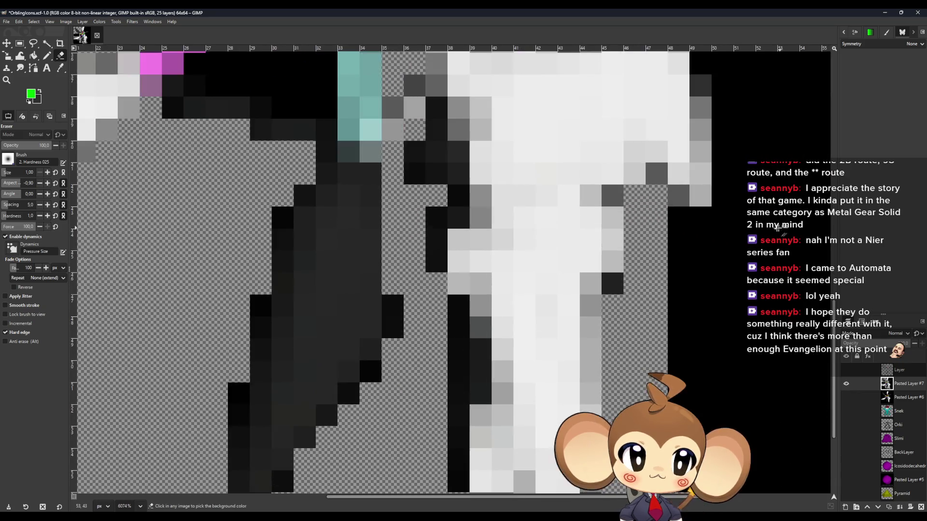
{"action": "scroll", "coordinate": [778, 227], "scroll_direction": "up", "scroll_amount": 2}
Clear the dark pixels along the white figure's right edge and the black blocks in columns 43–50
{"action": "mouse_move", "coordinate": [683, 213]}
{"action": "left_mouse_down"}
{"action": "mouse_move", "coordinate": [713, 215]}
{"action": "mouse_move", "coordinate": [745, 382]}
{"action": "left_mouse_up"}
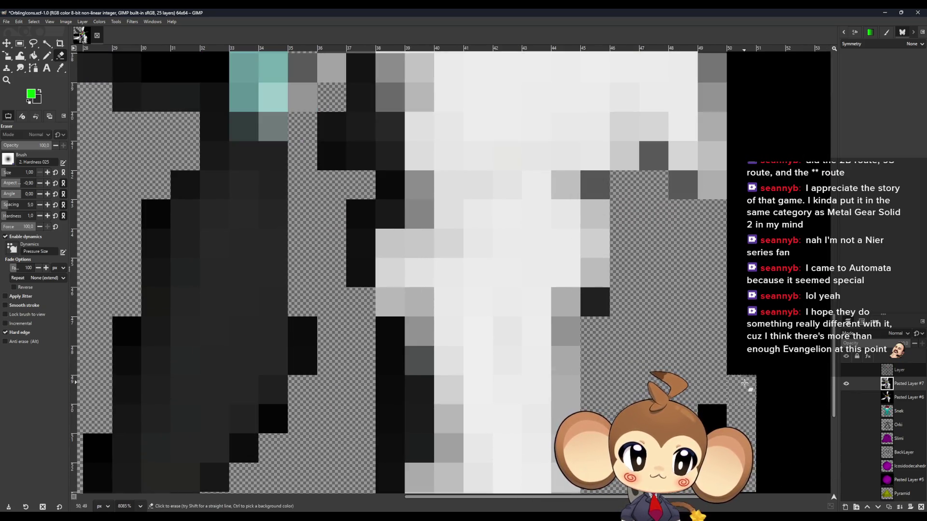
{"action": "scroll", "coordinate": [756, 404], "scroll_direction": "up", "scroll_amount": 5}
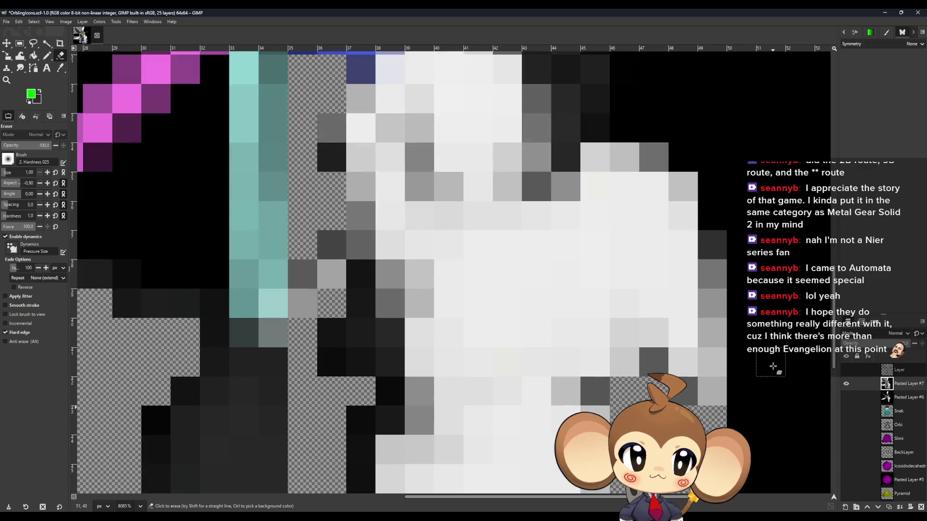
{"action": "scroll", "coordinate": [745, 360], "scroll_direction": "right", "scroll_amount": 3}
{"action": "scroll", "coordinate": [676, 347], "scroll_direction": "down", "scroll_amount": 5}
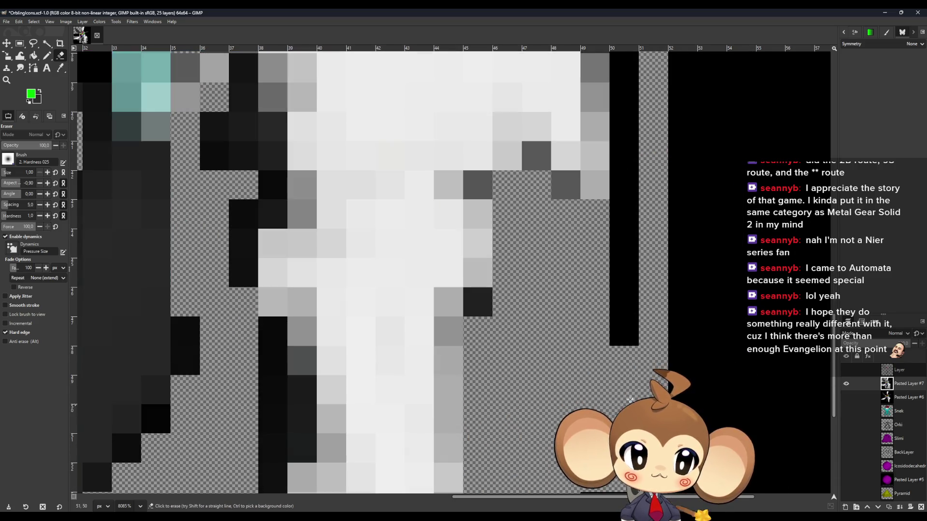
{"action": "left_click", "coordinate": [635, 338], "text": "shift"}
{"action": "scroll", "coordinate": [628, 341], "scroll_direction": "up", "scroll_amount": 8}
{"action": "mouse_move", "coordinate": [599, 330]}
{"action": "left_mouse_down"}
{"action": "mouse_move", "coordinate": [573, 280]}
{"action": "mouse_move", "coordinate": [567, 106]}
{"action": "left_mouse_up"}
{"action": "scroll", "coordinate": [567, 193], "scroll_direction": "up", "scroll_amount": 3}
{"action": "mouse_move", "coordinate": [536, 348]}
{"action": "left_mouse_down"}
{"action": "mouse_move", "coordinate": [528, 356]}
{"action": "mouse_move", "coordinate": [510, 350]}
{"action": "mouse_move", "coordinate": [521, 331]}
{"action": "mouse_move", "coordinate": [513, 302]}
{"action": "mouse_move", "coordinate": [531, 324]}
{"action": "left_mouse_up"}
{"action": "scroll", "coordinate": [531, 323], "scroll_direction": "up", "scroll_amount": 3}
{"action": "left_click", "coordinate": [484, 391]}
{"action": "left_click_drag", "start_coordinate": [484, 392], "coordinate": [478, 349]}
{"action": "scroll", "coordinate": [463, 372], "scroll_direction": "up", "scroll_amount": 3}
{"action": "mouse_move", "coordinate": [451, 390]}
{"action": "left_mouse_down"}
{"action": "mouse_move", "coordinate": [425, 379]}
{"action": "mouse_move", "coordinate": [496, 360]}
{"action": "left_mouse_up"}
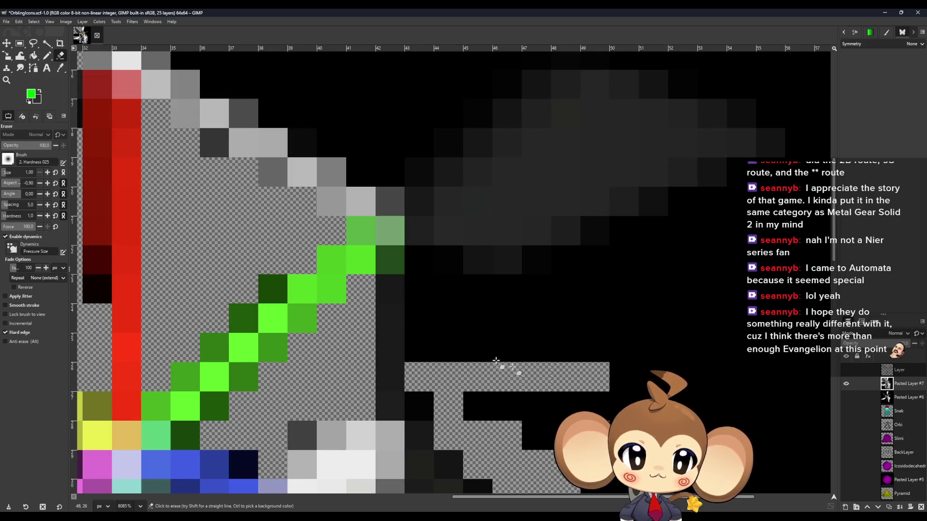
{"action": "mouse_move", "coordinate": [432, 354]}
{"action": "left_mouse_down"}
{"action": "mouse_move", "coordinate": [424, 283]}
{"action": "mouse_move", "coordinate": [451, 341]}
{"action": "mouse_move", "coordinate": [499, 299]}
{"action": "mouse_move", "coordinate": [505, 399]}
{"action": "mouse_move", "coordinate": [546, 399]}
{"action": "mouse_move", "coordinate": [520, 358]}
{"action": "left_mouse_up"}
Erase the black rows under the grey smudge out to the right edge, plus the background beside the icon
{"action": "scroll", "coordinate": [603, 328], "scroll_direction": "up", "scroll_amount": 2, "text": "ctrl"}
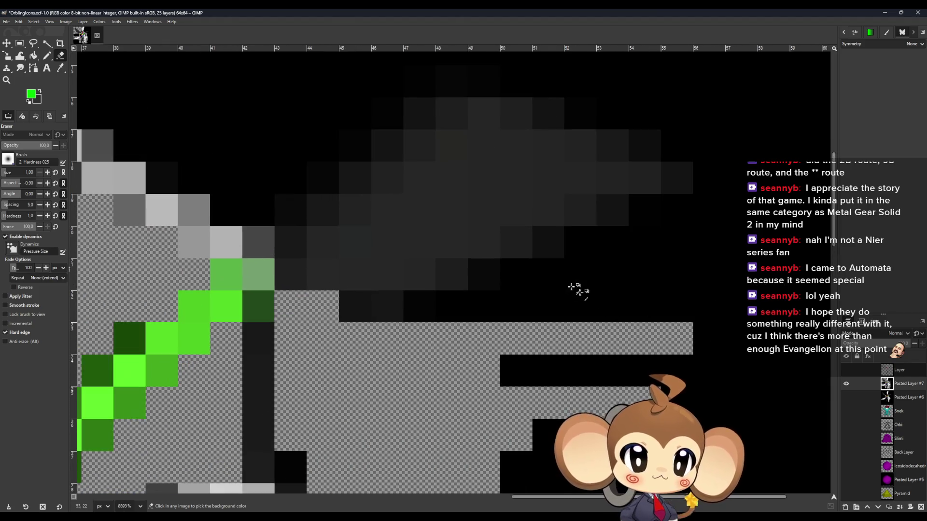
{"action": "left_click_drag", "start_coordinate": [458, 317], "coordinate": [810, 314]}
{"action": "left_click_drag", "start_coordinate": [523, 284], "coordinate": [665, 273]}
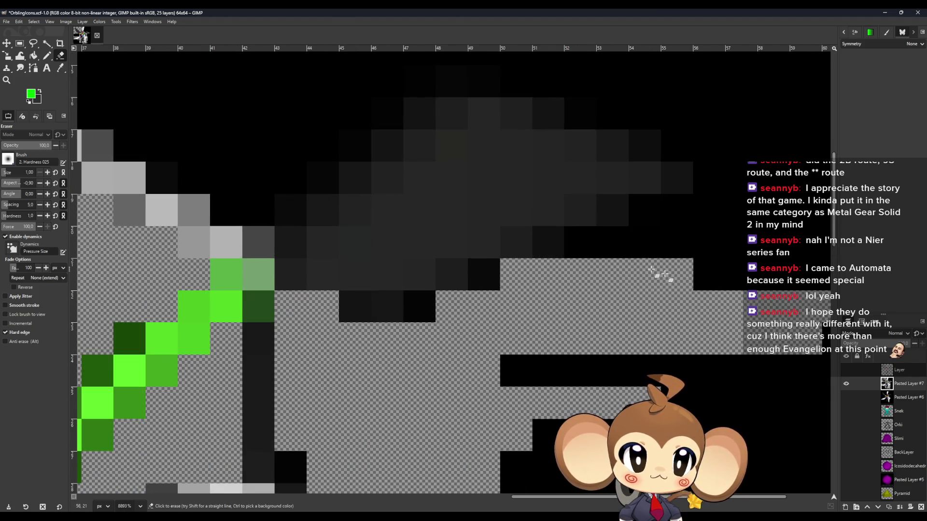
{"action": "left_click_drag", "start_coordinate": [585, 251], "coordinate": [753, 212]}
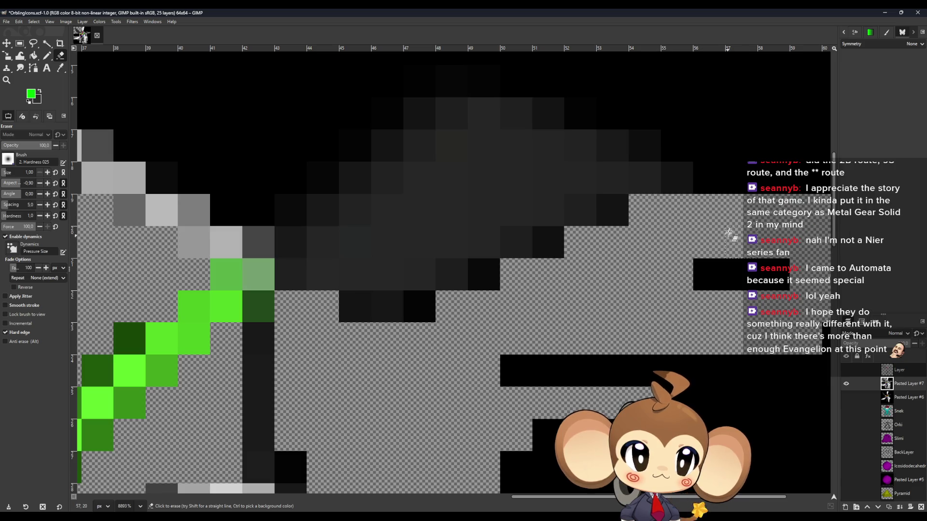
{"action": "scroll", "coordinate": [724, 347], "scroll_direction": "up", "scroll_amount": 3}
{"action": "left_click_drag", "start_coordinate": [714, 344], "coordinate": [821, 343]}
{"action": "left_click_drag", "start_coordinate": [682, 307], "coordinate": [878, 325]}
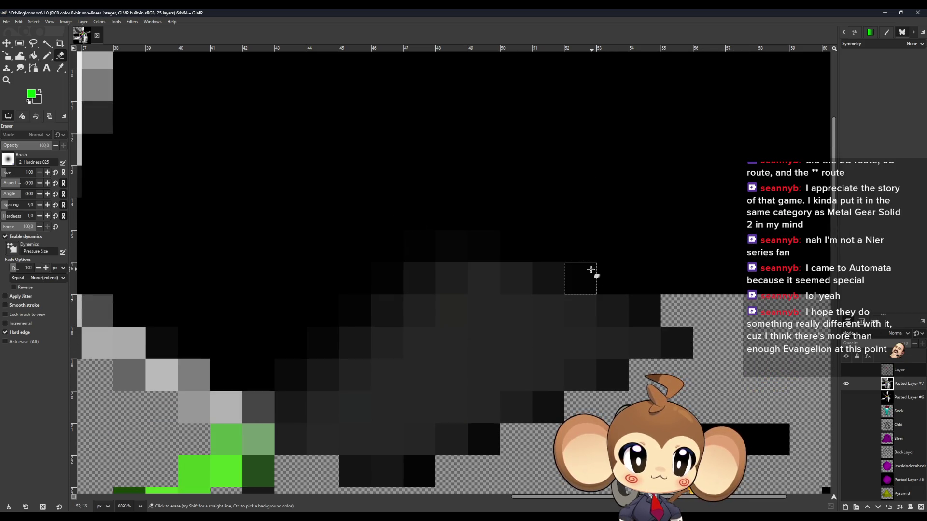
{"action": "left_click_drag", "start_coordinate": [591, 270], "coordinate": [827, 278]}
{"action": "left_click_drag", "start_coordinate": [517, 247], "coordinate": [827, 244]}
{"action": "left_click_drag", "start_coordinate": [411, 214], "coordinate": [828, 214]}
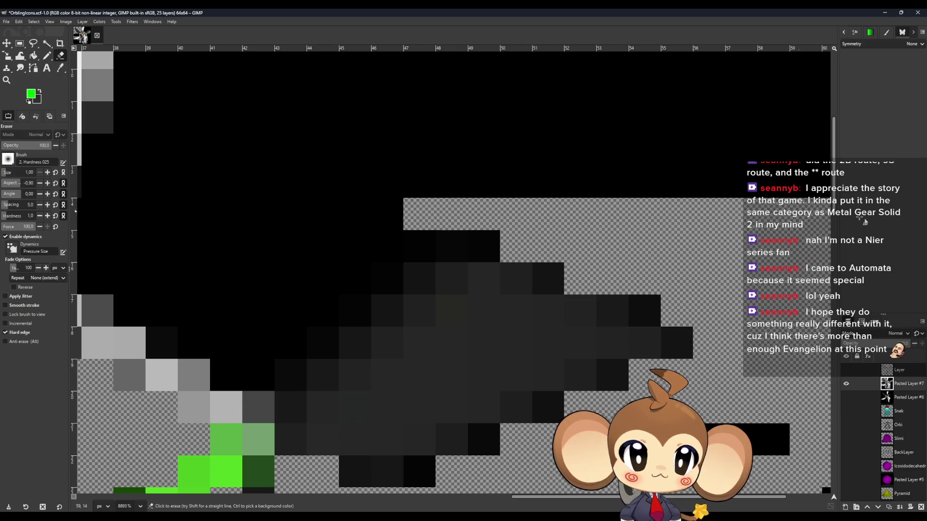
{"action": "left_click_drag", "start_coordinate": [416, 233], "coordinate": [303, 248]}
{"action": "mouse_move", "coordinate": [250, 362]}
{"action": "left_mouse_down"}
{"action": "mouse_move", "coordinate": [233, 238]}
{"action": "mouse_move", "coordinate": [250, 347]}
{"action": "mouse_move", "coordinate": [318, 323]}
{"action": "mouse_move", "coordinate": [325, 222]}
{"action": "mouse_move", "coordinate": [383, 200]}
{"action": "mouse_move", "coordinate": [324, 192]}
{"action": "left_mouse_up"}
{"action": "scroll", "coordinate": [242, 275], "scroll_direction": "left", "scroll_amount": 3}
{"action": "scroll", "coordinate": [242, 275], "scroll_direction": "up", "scroll_amount": 1}
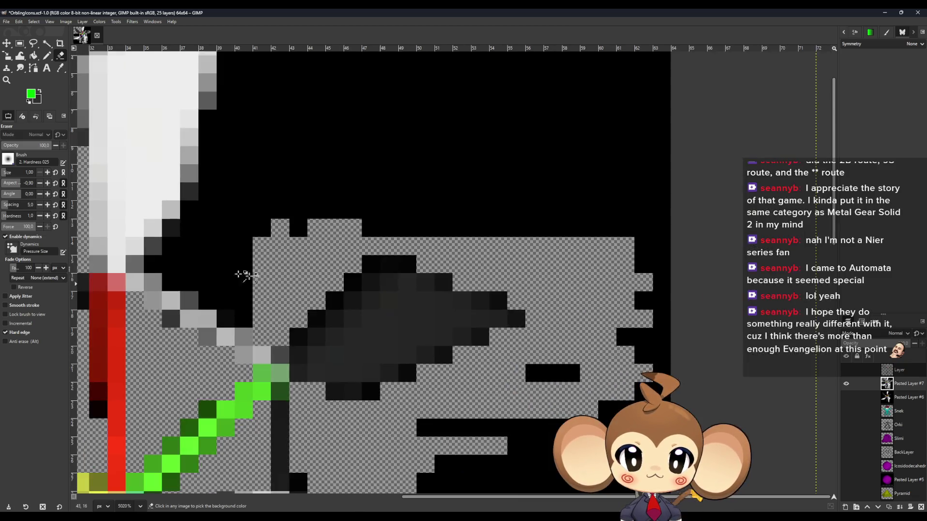
Erase the leftover black column and stray black pixels around the shapes, including the top-left pixel
{"action": "mouse_move", "coordinate": [280, 356]}
{"action": "left_mouse_down"}
{"action": "mouse_move", "coordinate": [310, 259]}
{"action": "mouse_move", "coordinate": [232, 336]}
{"action": "mouse_move", "coordinate": [182, 303]}
{"action": "mouse_move", "coordinate": [314, 306]}
{"action": "mouse_move", "coordinate": [137, 275]}
{"action": "mouse_move", "coordinate": [227, 247]}
{"action": "mouse_move", "coordinate": [198, 213]}
{"action": "mouse_move", "coordinate": [209, 180]}
{"action": "mouse_move", "coordinate": [341, 206]}
{"action": "left_mouse_up"}
{"action": "scroll", "coordinate": [340, 206], "scroll_direction": "up", "scroll_amount": 4}
{"action": "mouse_move", "coordinate": [227, 278]}
{"action": "left_mouse_down"}
{"action": "mouse_move", "coordinate": [238, 265]}
{"action": "mouse_move", "coordinate": [238, 137]}
{"action": "left_mouse_up"}
{"action": "scroll", "coordinate": [270, 309], "scroll_direction": "up", "scroll_amount": 4}
{"action": "mouse_move", "coordinate": [248, 381]}
{"action": "left_mouse_down"}
{"action": "mouse_move", "coordinate": [265, 124]}
{"action": "mouse_move", "coordinate": [310, 331]}
{"action": "left_mouse_up"}
{"action": "left_click", "coordinate": [286, 392]}
{"action": "scroll", "coordinate": [294, 270], "scroll_direction": "up", "scroll_amount": 1}
{"action": "mouse_move", "coordinate": [295, 264]}
{"action": "left_mouse_down"}
{"action": "mouse_move", "coordinate": [286, 79]}
{"action": "mouse_move", "coordinate": [324, 216]}
{"action": "left_mouse_up"}
{"action": "scroll", "coordinate": [333, 227], "scroll_direction": "down", "scroll_amount": 3, "text": "ctrl"}
{"action": "left_click", "coordinate": [348, 311]}
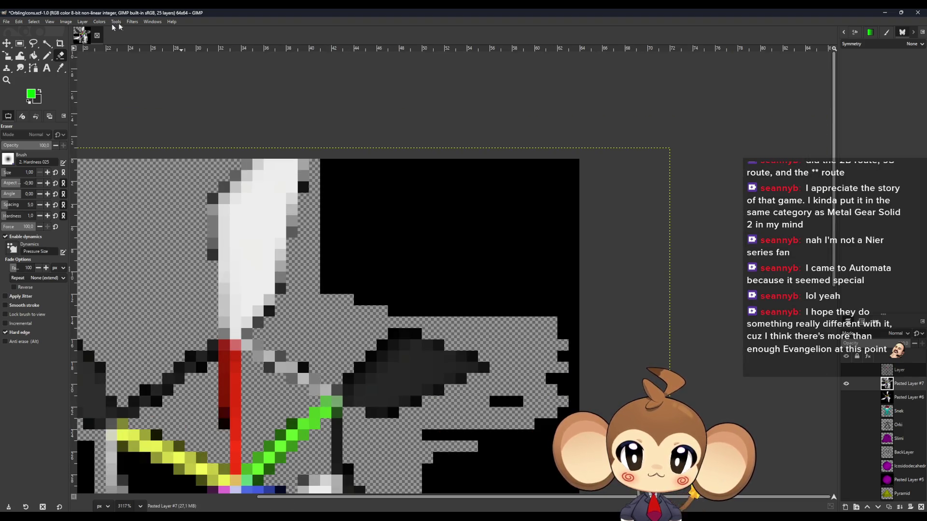
{"action": "left_click", "coordinate": [326, 165]}
Enlarge the eraser to size 5 and clear the wide black bands in the top-right background
{"action": "left_click", "coordinate": [47, 173]}
{"action": "left_click", "coordinate": [47, 172]}
{"action": "left_click", "coordinate": [47, 172]}
{"action": "left_click", "coordinate": [47, 173]}
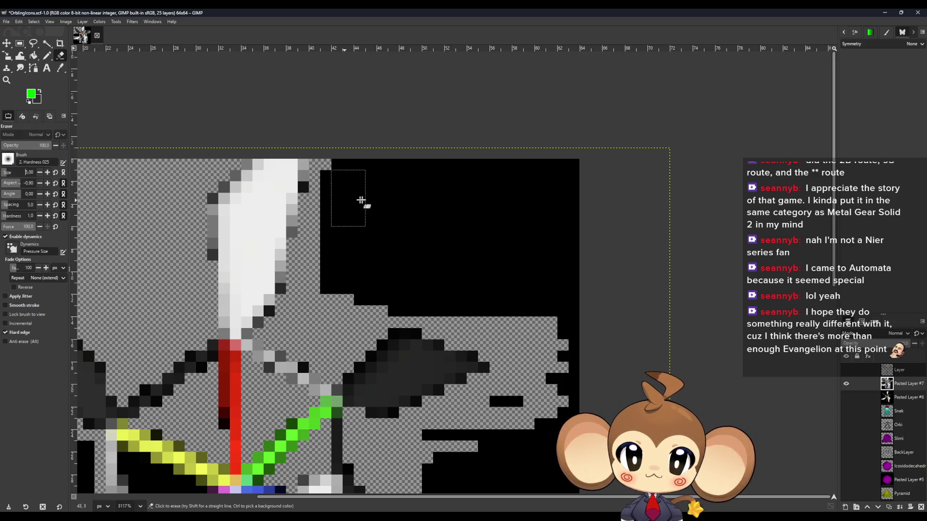
{"action": "left_click_drag", "start_coordinate": [338, 188], "coordinate": [572, 193]}
{"action": "mouse_move", "coordinate": [338, 239]}
{"action": "left_mouse_down"}
{"action": "mouse_move", "coordinate": [554, 244]}
{"action": "mouse_move", "coordinate": [565, 275]}
{"action": "left_mouse_up"}
{"action": "mouse_move", "coordinate": [337, 285]}
{"action": "left_mouse_down"}
{"action": "mouse_move", "coordinate": [567, 285]}
{"action": "mouse_move", "coordinate": [569, 312]}
{"action": "left_mouse_up"}
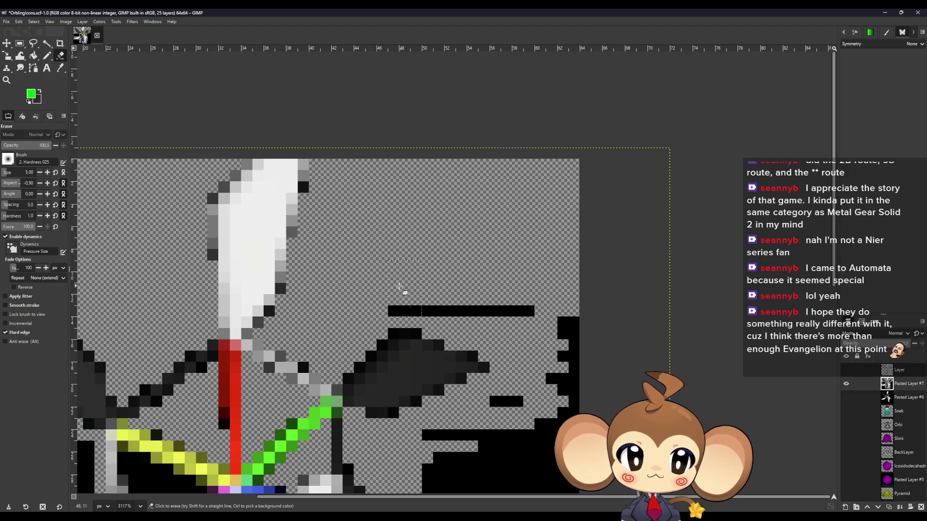
{"action": "left_click_drag", "start_coordinate": [389, 312], "coordinate": [536, 311]}
{"action": "scroll", "coordinate": [570, 299], "scroll_direction": "down", "scroll_amount": 3}
{"action": "mouse_move", "coordinate": [568, 159]}
{"action": "left_mouse_down"}
{"action": "mouse_move", "coordinate": [568, 213]}
{"action": "mouse_move", "coordinate": [517, 266]}
{"action": "mouse_move", "coordinate": [492, 310]}
{"action": "mouse_move", "coordinate": [434, 314]}
{"action": "mouse_move", "coordinate": [446, 347]}
{"action": "mouse_move", "coordinate": [474, 356]}
{"action": "left_mouse_up"}
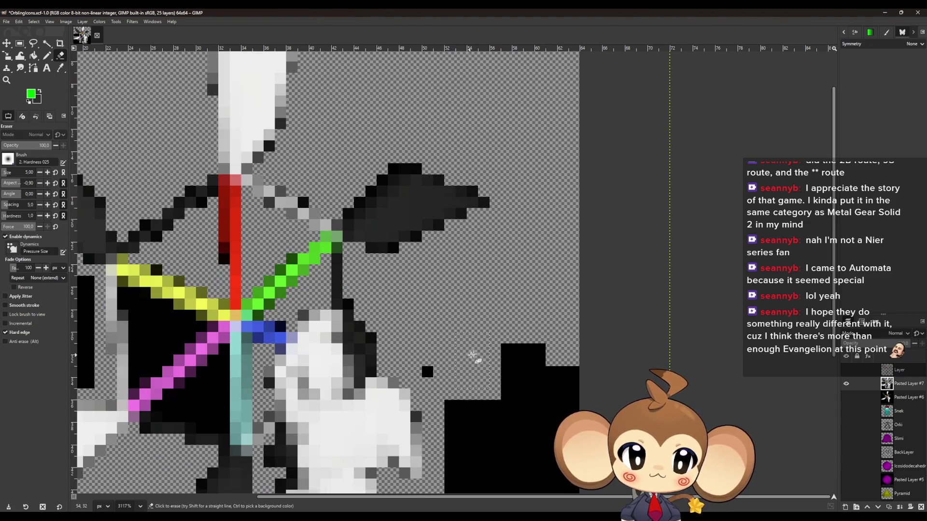
{"action": "scroll", "coordinate": [463, 314], "scroll_direction": "down", "scroll_amount": 3}
{"action": "mouse_move", "coordinate": [439, 213]}
{"action": "left_mouse_down"}
{"action": "mouse_move", "coordinate": [534, 207]}
{"action": "mouse_move", "coordinate": [462, 253]}
{"action": "mouse_move", "coordinate": [508, 311]}
{"action": "left_mouse_up"}
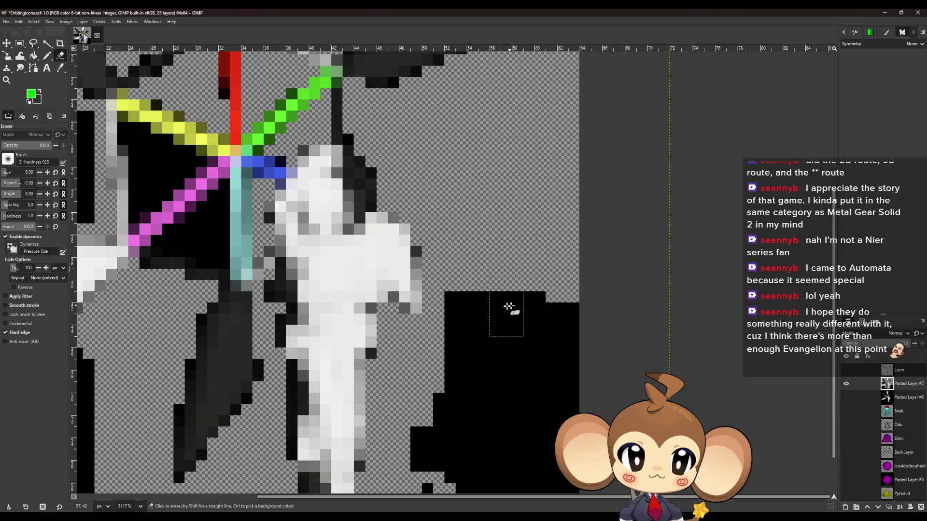
{"action": "scroll", "coordinate": [482, 270], "scroll_direction": "down", "scroll_amount": 3}
{"action": "mouse_move", "coordinate": [459, 234]}
{"action": "left_mouse_down"}
{"action": "mouse_move", "coordinate": [471, 306]}
{"action": "mouse_move", "coordinate": [531, 342]}
{"action": "mouse_move", "coordinate": [440, 383]}
{"action": "mouse_move", "coordinate": [542, 379]}
{"action": "left_mouse_up"}
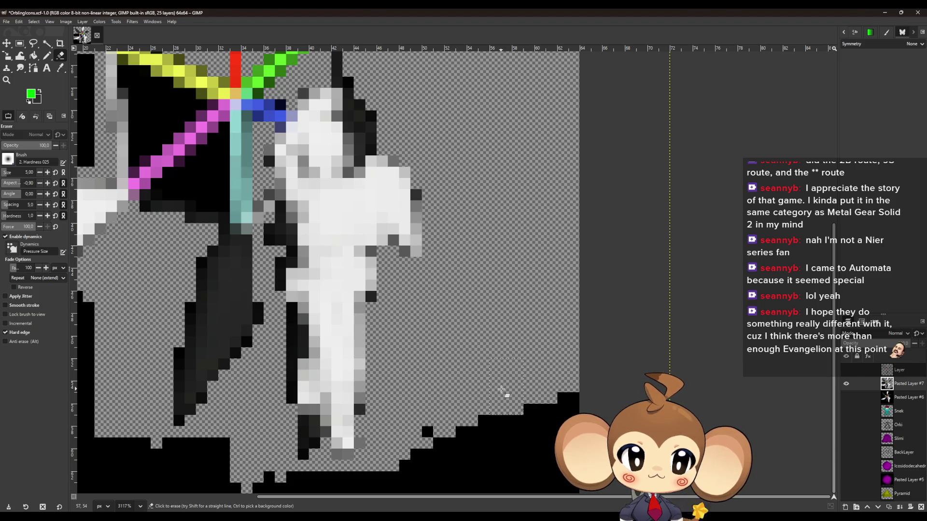
Set the eraser to size 6 and erase the black pixels at the lower right
{"action": "left_click", "coordinate": [40, 172]}
{"action": "left_click", "coordinate": [40, 172]}
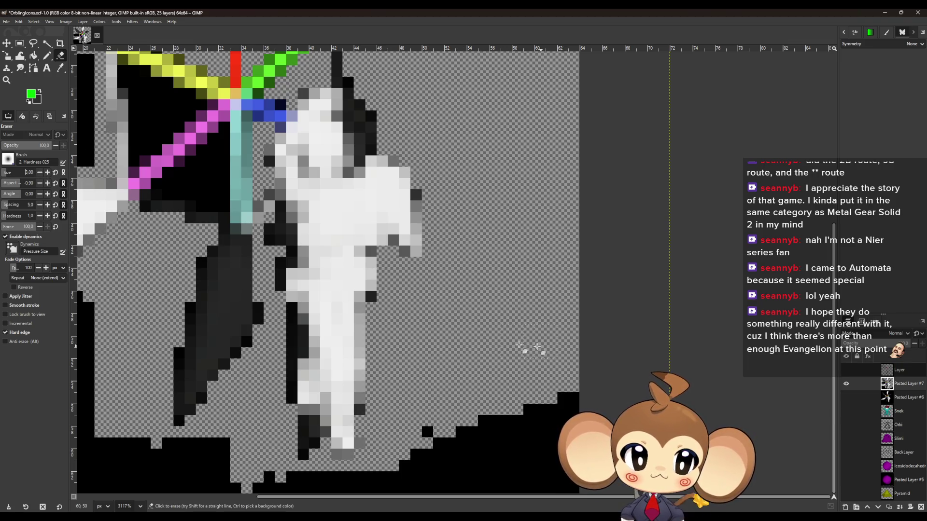
{"action": "left_click", "coordinate": [47, 173]}
{"action": "left_click", "coordinate": [47, 172]}
{"action": "left_click", "coordinate": [47, 173]}
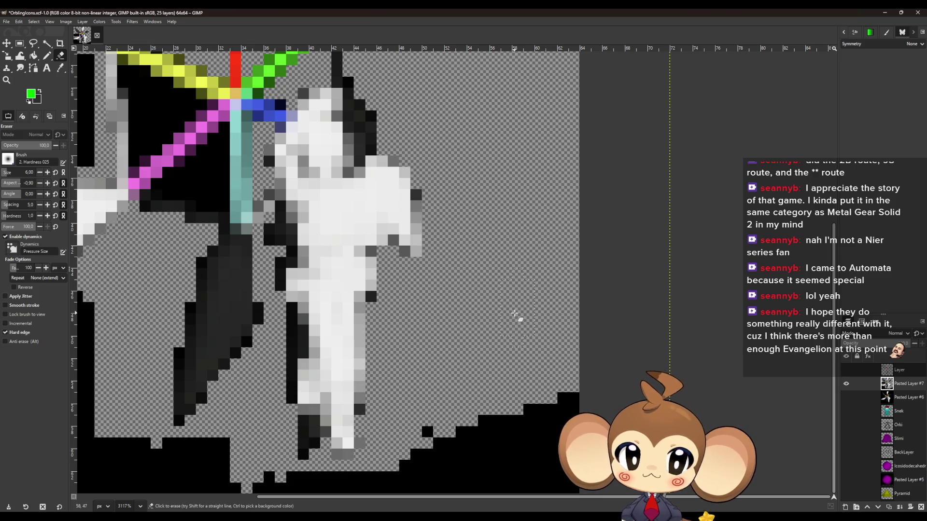
{"action": "left_click", "coordinate": [47, 173]}
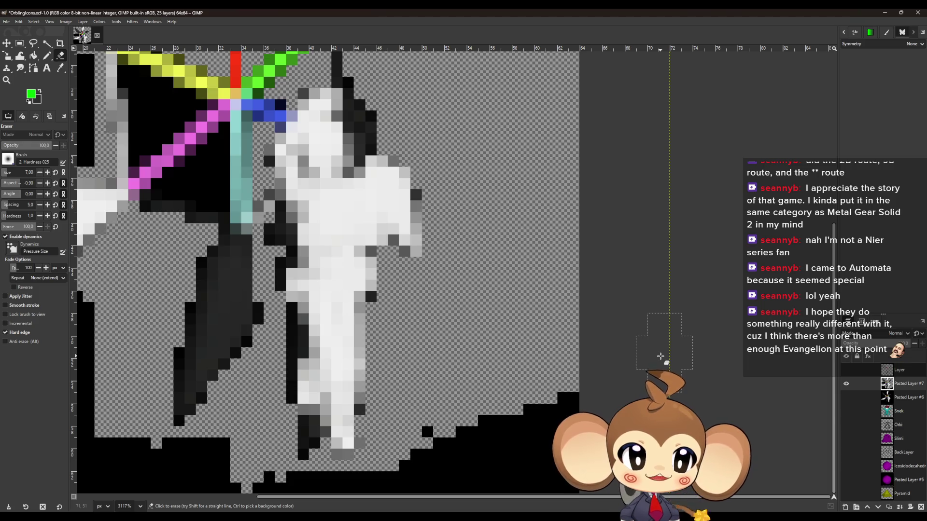
{"action": "left_click", "coordinate": [39, 173]}
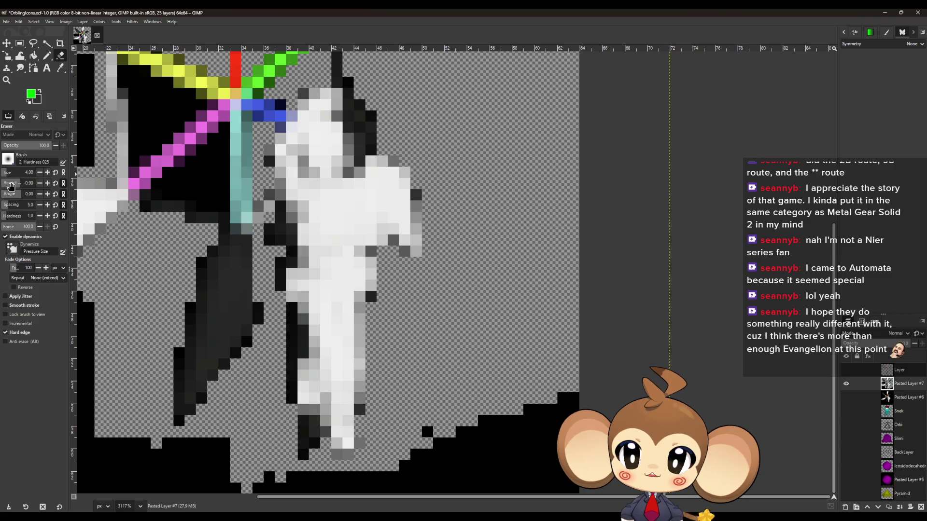
{"action": "mouse_move", "coordinate": [529, 487]}
{"action": "left_mouse_down"}
{"action": "mouse_move", "coordinate": [441, 470]}
{"action": "mouse_move", "coordinate": [440, 454]}
{"action": "mouse_move", "coordinate": [401, 482]}
{"action": "mouse_move", "coordinate": [326, 494]}
{"action": "mouse_move", "coordinate": [252, 491]}
{"action": "left_mouse_up"}
Erase the black strip along the bottom, the lower-left black block and two isolated black pixels
{"action": "scroll", "coordinate": [251, 491], "scroll_direction": "up", "scroll_amount": 3}
{"action": "scroll", "coordinate": [244, 438], "scroll_direction": "down", "scroll_amount": 2}
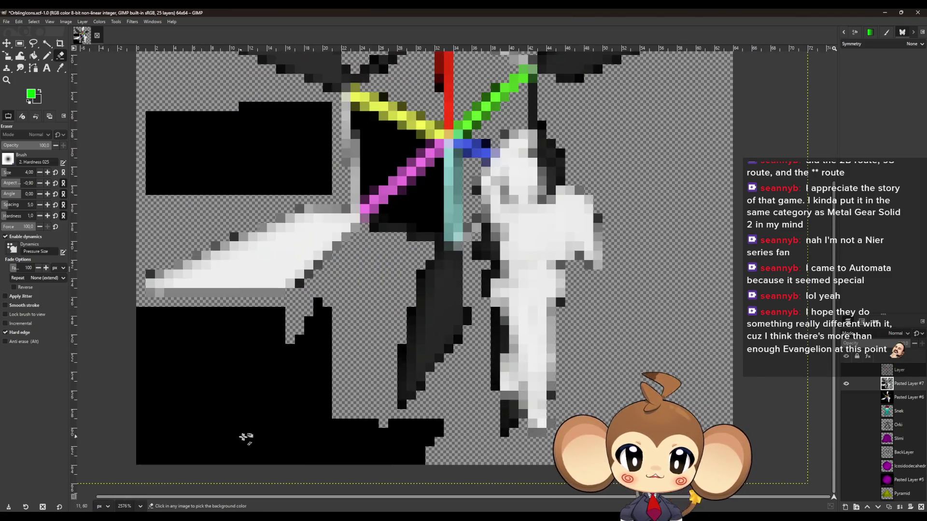
{"action": "mouse_move", "coordinate": [420, 449]}
{"action": "left_mouse_down"}
{"action": "mouse_move", "coordinate": [176, 440]}
{"action": "mouse_move", "coordinate": [382, 451]}
{"action": "mouse_move", "coordinate": [405, 425]}
{"action": "mouse_move", "coordinate": [326, 374]}
{"action": "mouse_move", "coordinate": [297, 333]}
{"action": "mouse_move", "coordinate": [145, 406]}
{"action": "mouse_move", "coordinate": [309, 367]}
{"action": "mouse_move", "coordinate": [242, 329]}
{"action": "mouse_move", "coordinate": [217, 366]}
{"action": "mouse_move", "coordinate": [151, 317]}
{"action": "mouse_move", "coordinate": [140, 328]}
{"action": "left_mouse_up"}
{"action": "scroll", "coordinate": [318, 338], "scroll_direction": "up", "scroll_amount": 5}
{"action": "mouse_move", "coordinate": [318, 338]}
{"action": "left_mouse_down"}
{"action": "mouse_move", "coordinate": [248, 338]}
{"action": "mouse_move", "coordinate": [320, 296]}
{"action": "mouse_move", "coordinate": [145, 289]}
{"action": "left_mouse_up"}
{"action": "mouse_move", "coordinate": [214, 307]}
{"action": "left_mouse_down"}
{"action": "mouse_move", "coordinate": [321, 325]}
{"action": "mouse_move", "coordinate": [322, 337]}
{"action": "mouse_move", "coordinate": [95, 341]}
{"action": "left_mouse_up"}
{"action": "scroll", "coordinate": [212, 341], "scroll_direction": "down", "scroll_amount": 1}
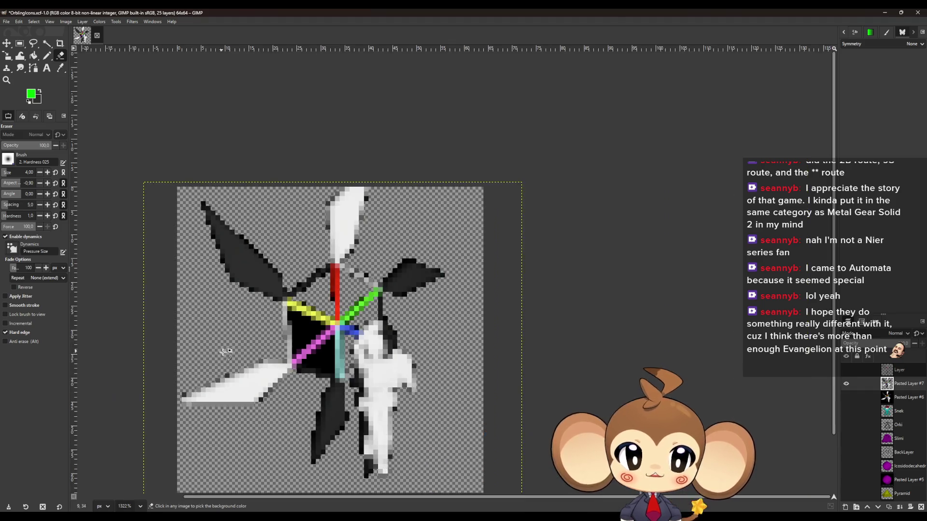
{"action": "scroll", "coordinate": [213, 340], "scroll_direction": "up", "scroll_amount": 2}
Set the eraser to 1 pixel and erase the black patch with straight lines
{"action": "left_click_drag", "start_coordinate": [27, 171], "coordinate": [3, 174]}
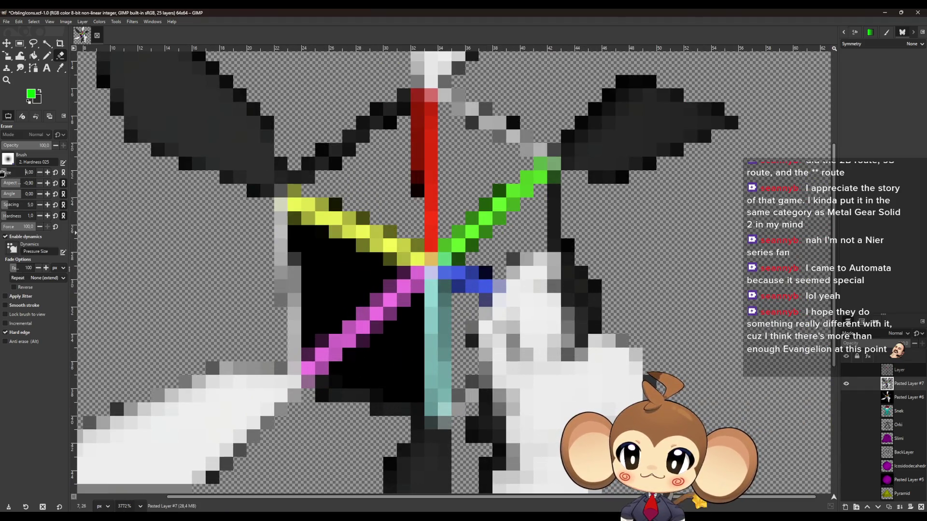
{"action": "scroll", "coordinate": [316, 257], "scroll_direction": "up", "scroll_amount": 1}
{"action": "scroll", "coordinate": [317, 258], "scroll_direction": "up", "scroll_amount": 1}
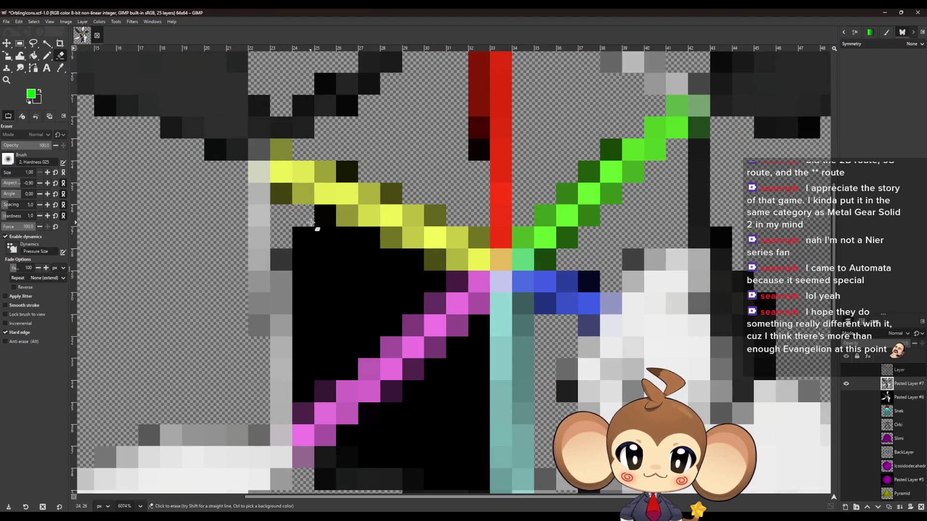
{"action": "left_click", "coordinate": [323, 241]}
{"action": "mouse_move", "coordinate": [300, 395]}
{"action": "left_mouse_down"}
{"action": "mouse_move", "coordinate": [306, 245]}
{"action": "mouse_move", "coordinate": [325, 369]}
{"action": "mouse_move", "coordinate": [331, 296]}
{"action": "mouse_move", "coordinate": [351, 246]}
{"action": "mouse_move", "coordinate": [411, 263]}
{"action": "mouse_move", "coordinate": [368, 271]}
{"action": "mouse_move", "coordinate": [431, 288]}
{"action": "mouse_move", "coordinate": [364, 320]}
{"action": "mouse_move", "coordinate": [352, 355]}
{"action": "mouse_move", "coordinate": [410, 306]}
{"action": "mouse_move", "coordinate": [343, 366]}
{"action": "mouse_move", "coordinate": [372, 339]}
{"action": "left_mouse_up"}
{"action": "scroll", "coordinate": [372, 338], "scroll_direction": "down", "scroll_amount": 5}
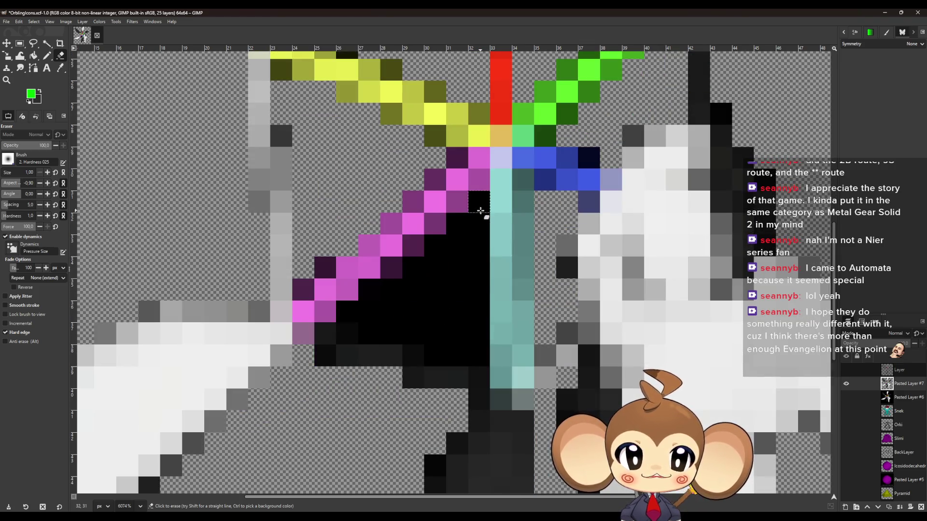
{"action": "left_click", "coordinate": [479, 203]}
{"action": "left_click", "coordinate": [478, 355], "text": "shift"}
{"action": "mouse_move", "coordinate": [478, 355]}
{"action": "left_mouse_down"}
{"action": "mouse_move", "coordinate": [441, 355]}
{"action": "mouse_move", "coordinate": [439, 346]}
{"action": "mouse_move", "coordinate": [385, 331]}
{"action": "mouse_move", "coordinate": [383, 319]}
{"action": "mouse_move", "coordinate": [348, 311]}
{"action": "left_mouse_up"}
{"action": "scroll", "coordinate": [347, 311], "scroll_direction": "down", "scroll_amount": 5}
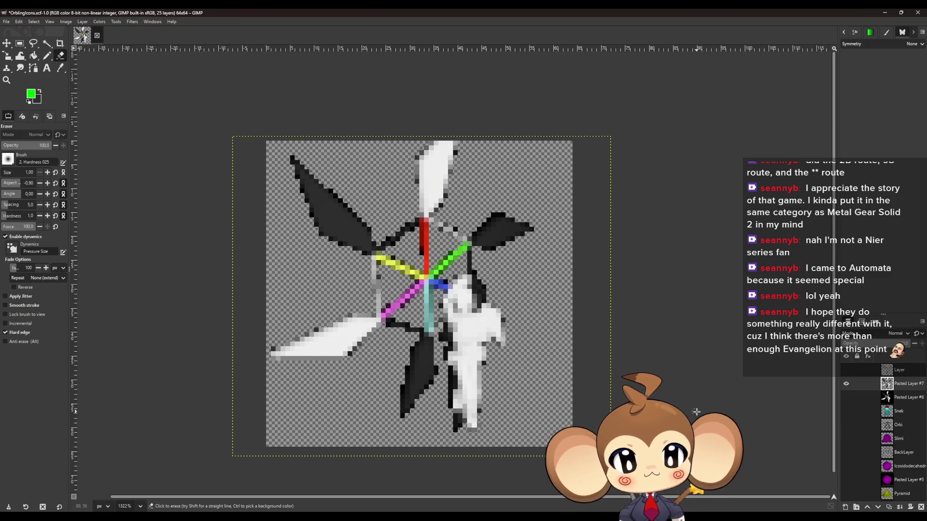
{"action": "left_click", "coordinate": [6, 22]}
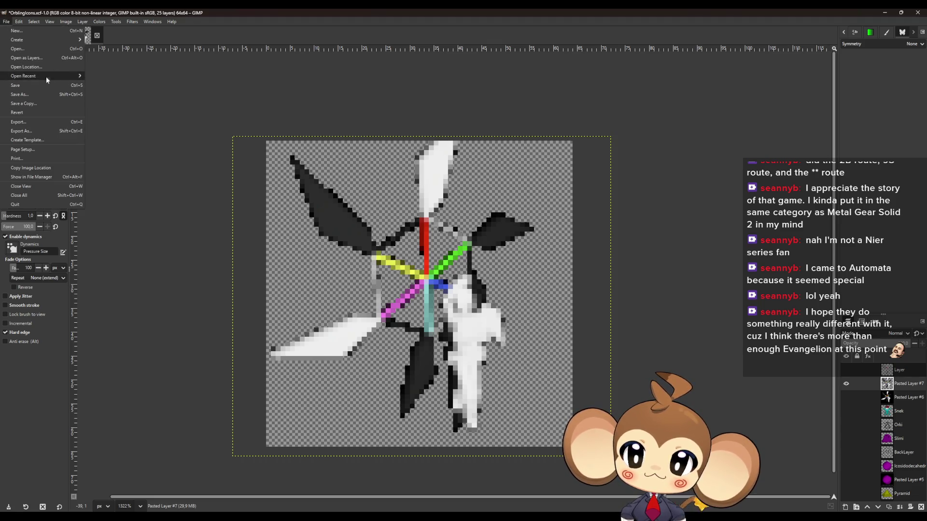
In the Export As dialog, create a new IntroBattles folder
{"action": "left_click", "coordinate": [30, 130]}
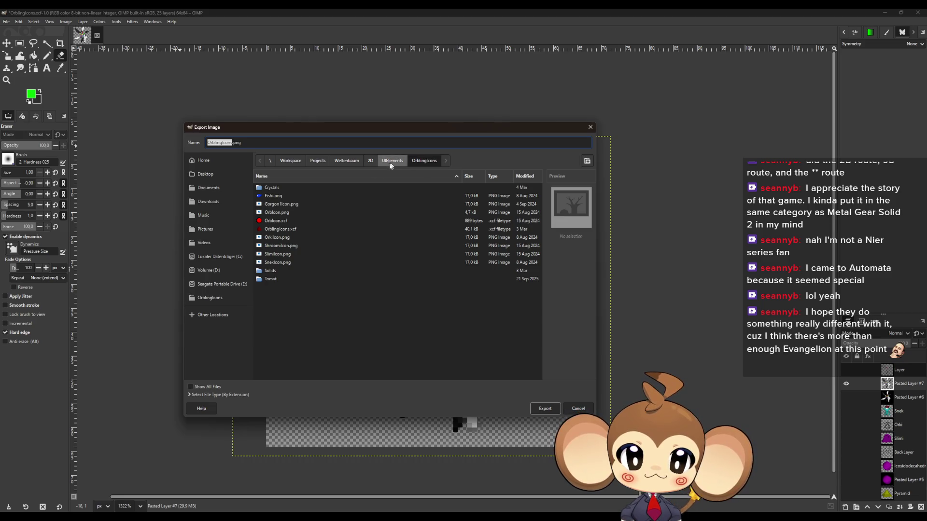
{"action": "right_click", "coordinate": [280, 299]}
{"action": "key", "text": "Escape"}
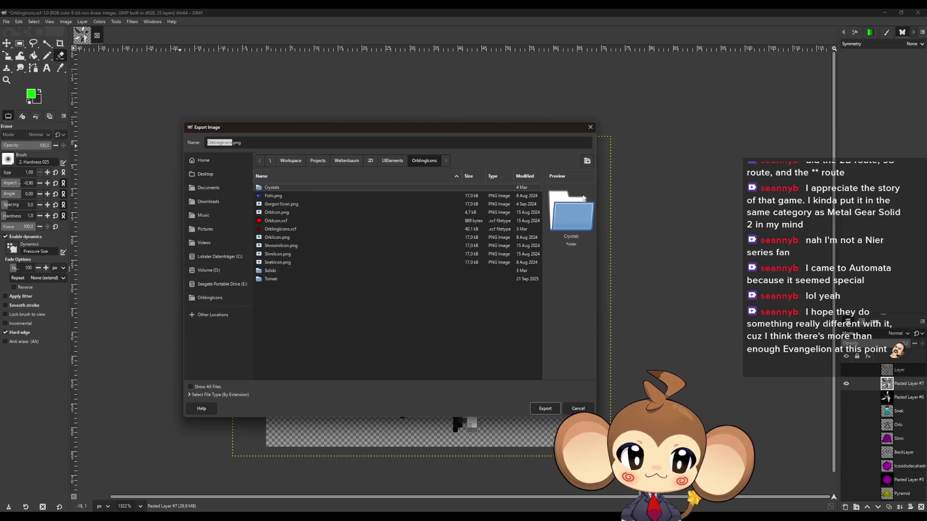
{"action": "left_click", "coordinate": [587, 160]}
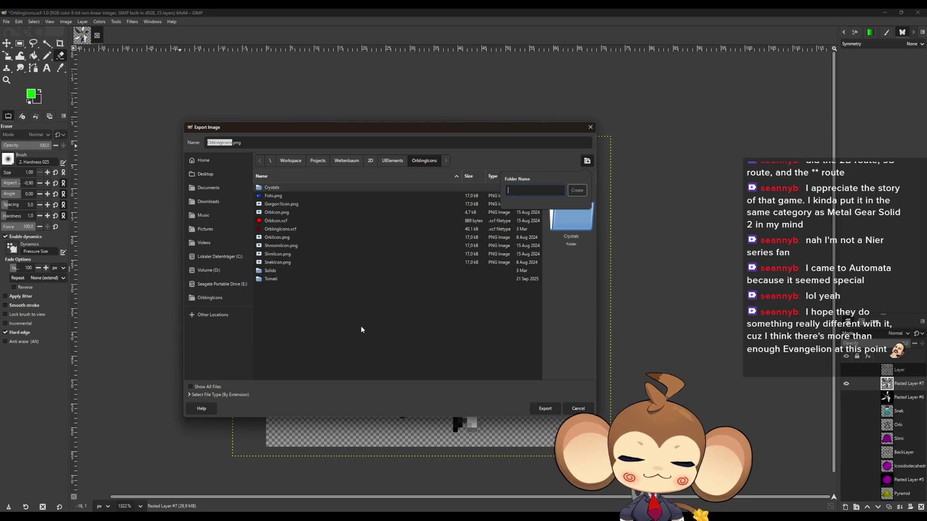
{"action": "type", "text": "("}
{"action": "type", "text": "IntroBattle"}
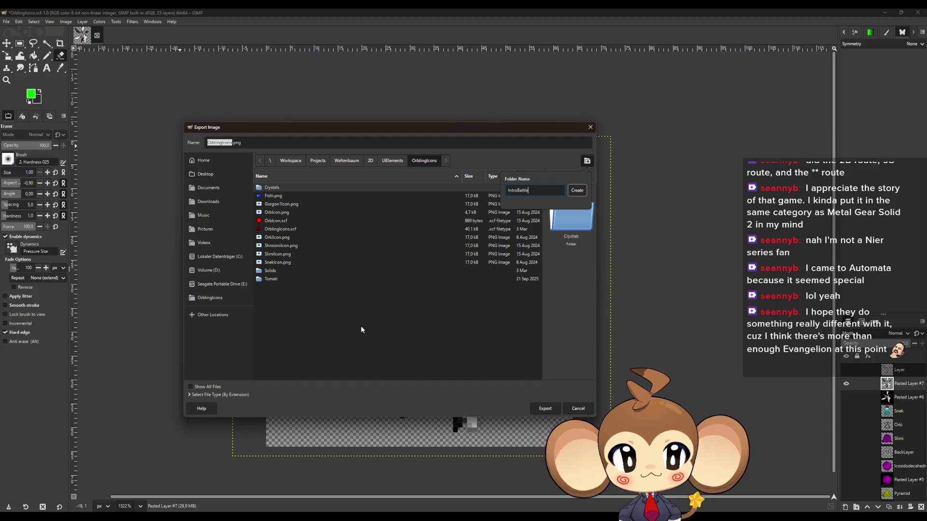
{"action": "key", "text": "Return"}
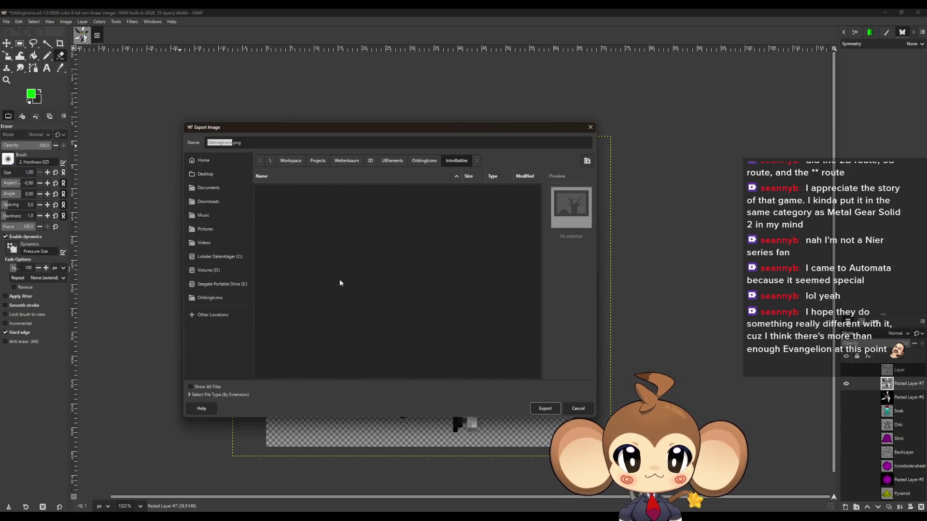
Export the icon as Dummy_Intro_PrimalOrbling.png, save the OrblingIcons XCF, and close GIMP
{"action": "left_click_drag", "start_coordinate": [226, 142], "coordinate": [141, 149]}
{"action": "key", "text": "BackSpace"}
{"action": "key", "text": "Delete"}
{"action": "key", "text": "Delete"}
{"action": "key", "text": "Delete"}
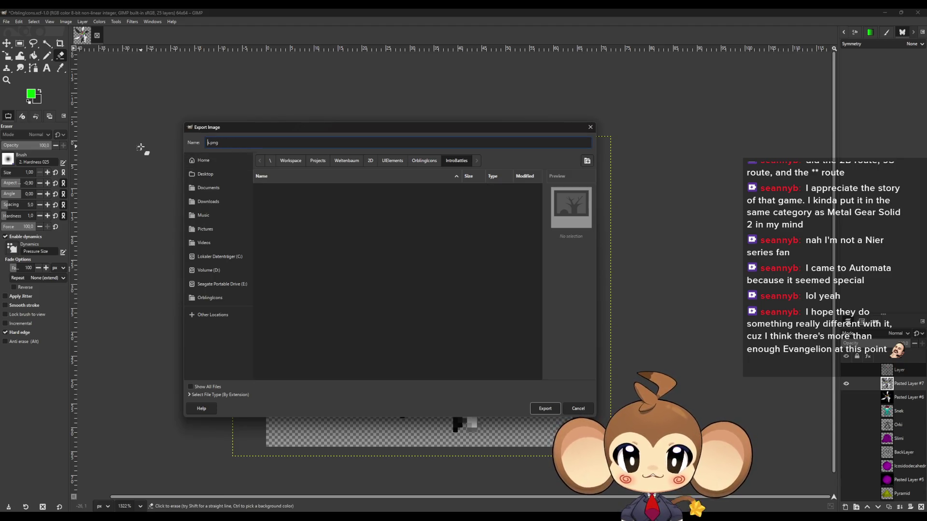
{"action": "type", "text": "Intro"}
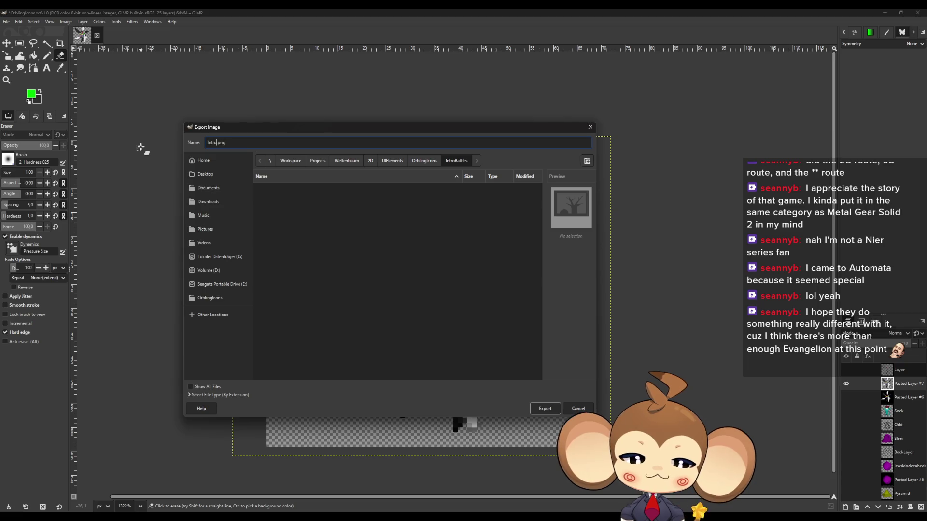
{"action": "type", "text": "P"}
{"action": "type", "text": "rimalOrb"}
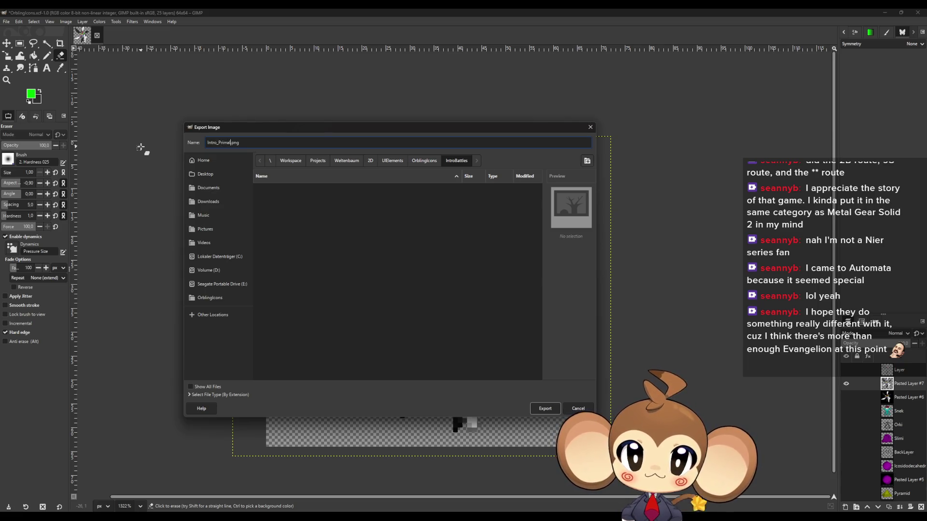
{"action": "type", "text": "ling"}
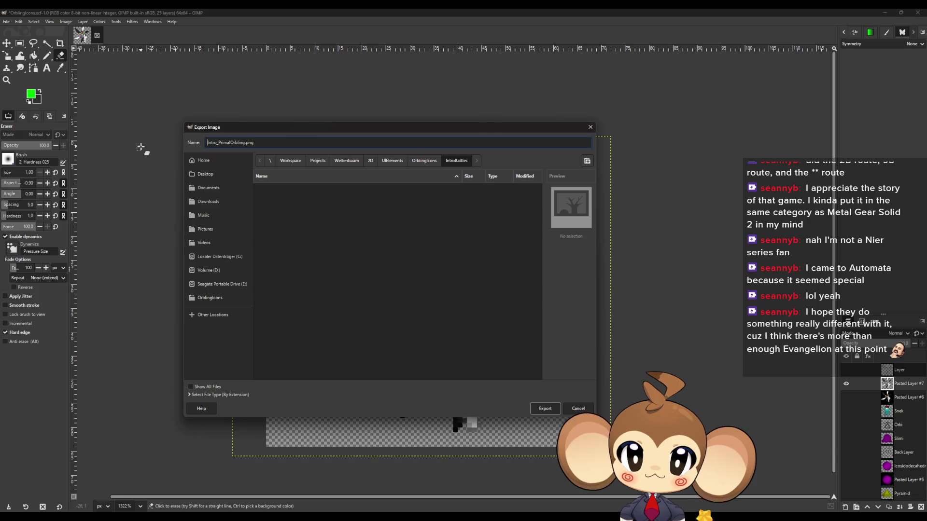
{"action": "type", "text": "Dummy_"}
{"action": "key", "text": "Return"}
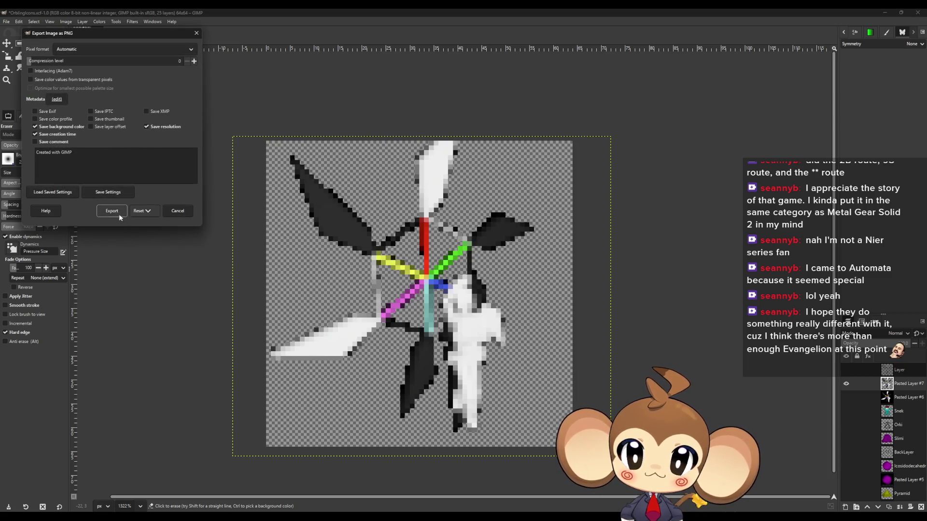
{"action": "left_click", "coordinate": [119, 215]}
{"action": "key", "text": "ctrl+s"}
{"action": "left_click", "coordinate": [919, 12]}
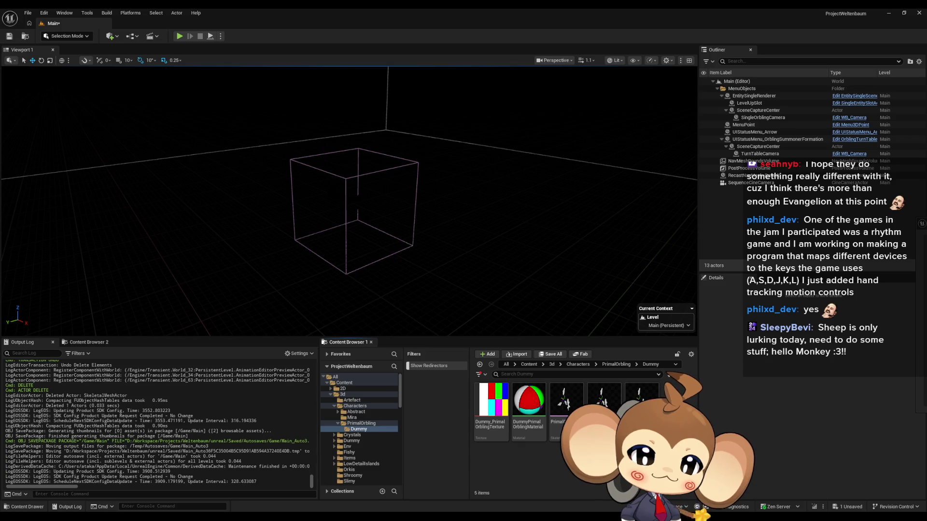
Drag the Dummy_Intro_PrimalOrbling texture into the PrimalOrbling Dummy folder in the Content Browser
{"action": "left_click_drag", "start_coordinate": [604, 401], "coordinate": [527, 466]}
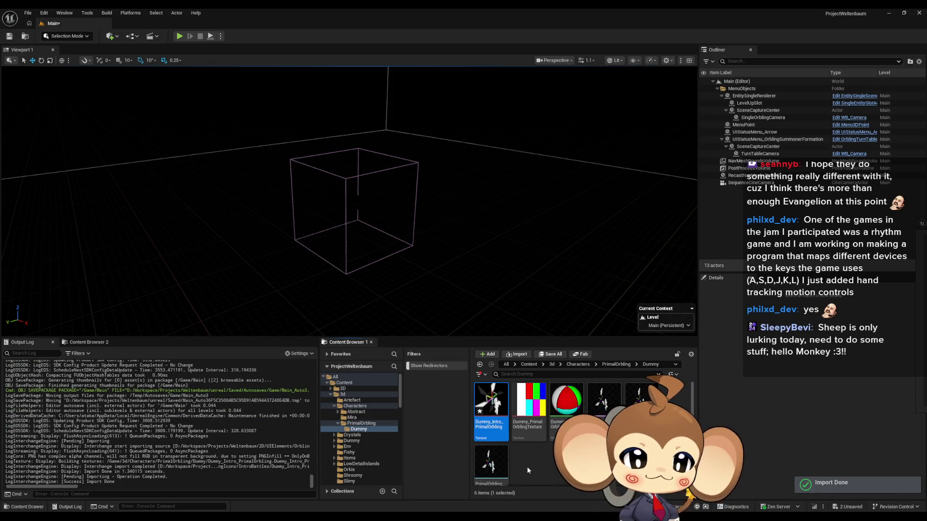
Open the Dummy_Intro_PrimalOrbling texture in the texture editor
{"action": "left_click", "coordinate": [527, 466]}
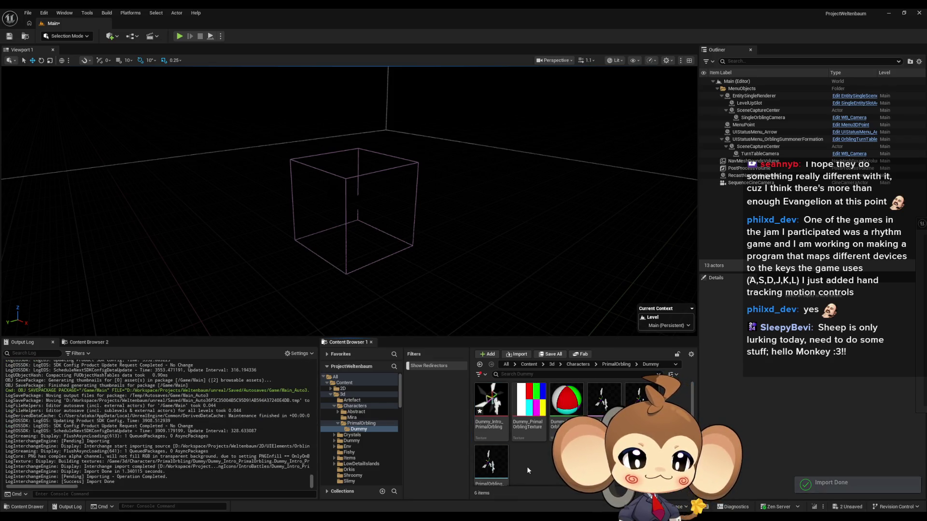
{"action": "double_click", "coordinate": [487, 391]}
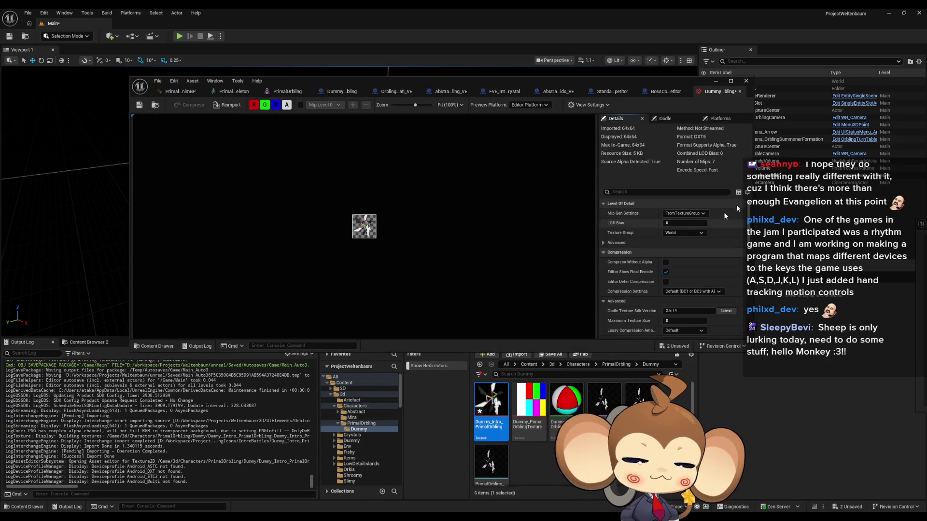
{"action": "scroll", "coordinate": [688, 230], "scroll_direction": "down", "scroll_amount": 2}
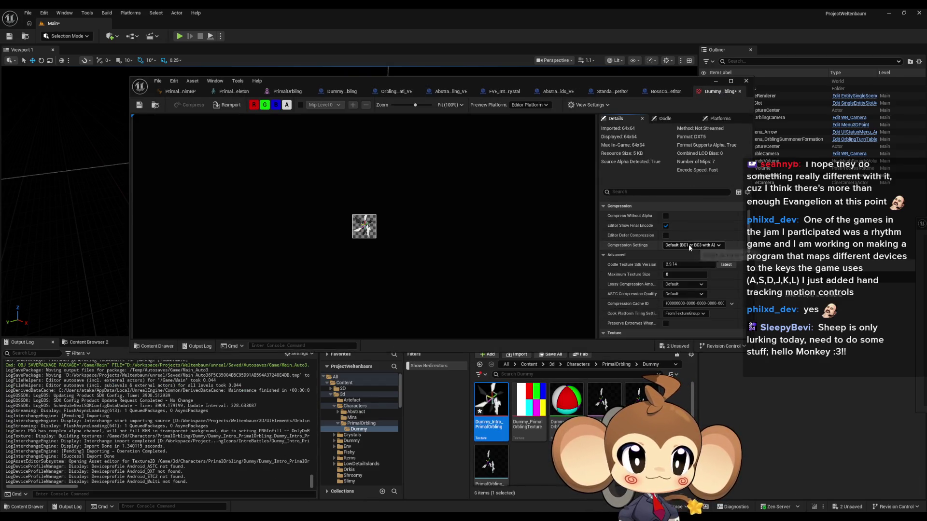
{"action": "scroll", "coordinate": [689, 244], "scroll_direction": "up", "scroll_amount": 2}
Set NoMipmaps, VectorDisplacementmap compression and Nearest filtering, then save the texture
{"action": "left_click", "coordinate": [683, 213]}
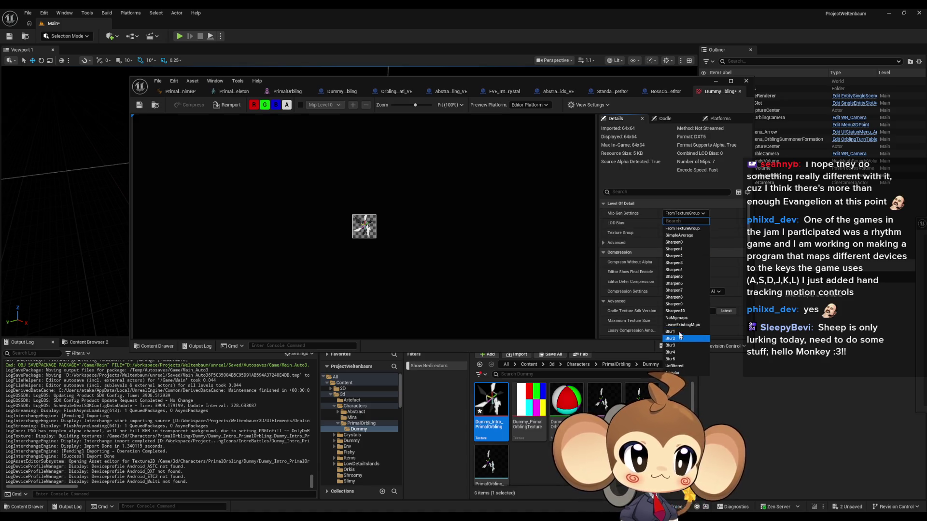
{"action": "left_click", "coordinate": [680, 318]}
{"action": "scroll", "coordinate": [688, 268], "scroll_direction": "down", "scroll_amount": 2}
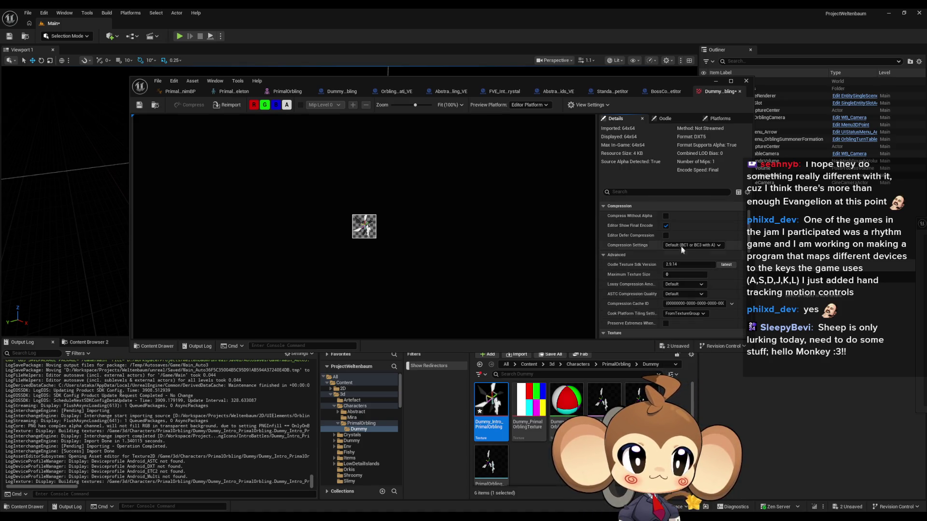
{"action": "left_click", "coordinate": [682, 248]}
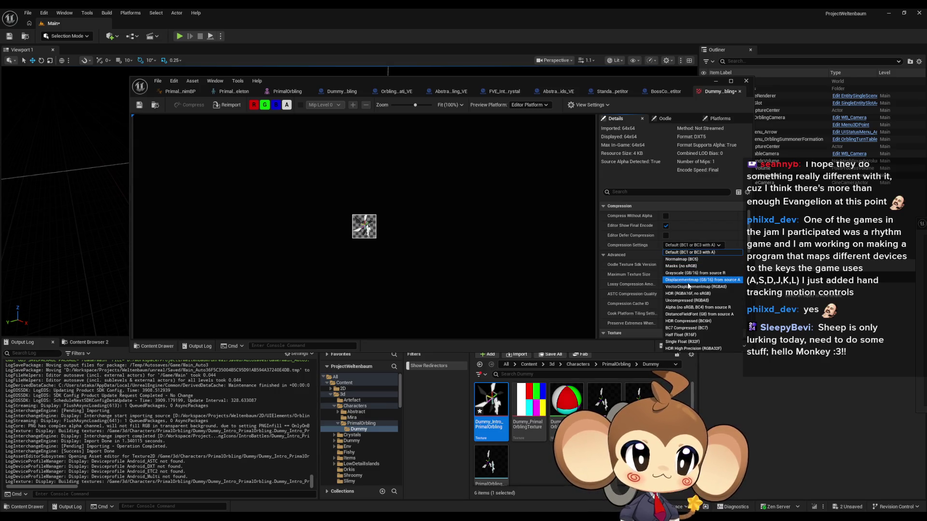
{"action": "left_click", "coordinate": [688, 286]}
{"action": "scroll", "coordinate": [687, 273], "scroll_direction": "down", "scroll_amount": 3}
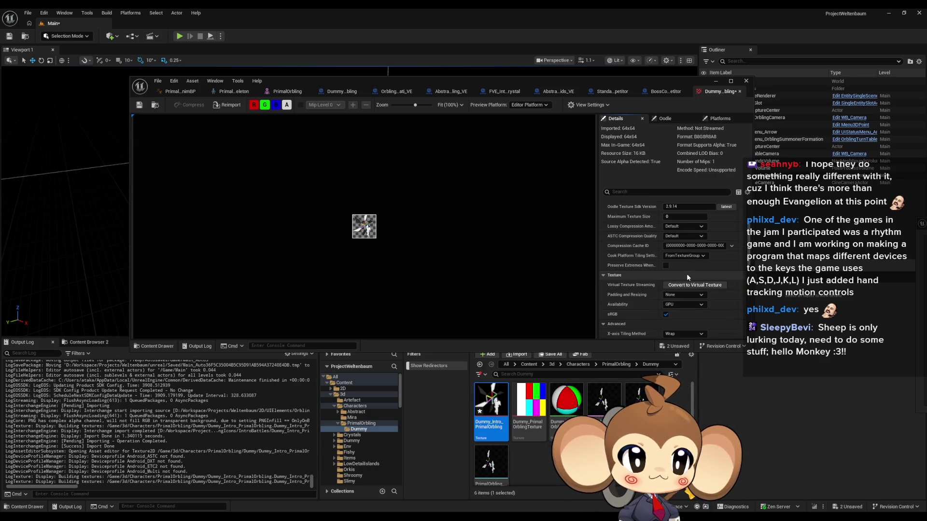
{"action": "scroll", "coordinate": [686, 273], "scroll_direction": "down", "scroll_amount": 3}
{"action": "left_click", "coordinate": [682, 312]}
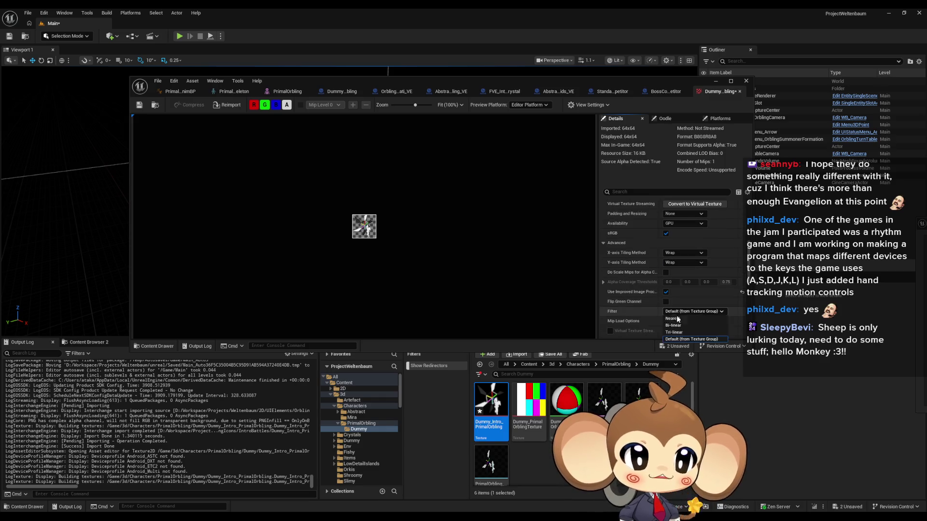
{"action": "left_click", "coordinate": [676, 319]}
{"action": "left_click", "coordinate": [142, 105]}
Enlarge the texture preview and move the texture editor window up and left
{"action": "scroll", "coordinate": [370, 232], "scroll_direction": "up", "scroll_amount": 3}
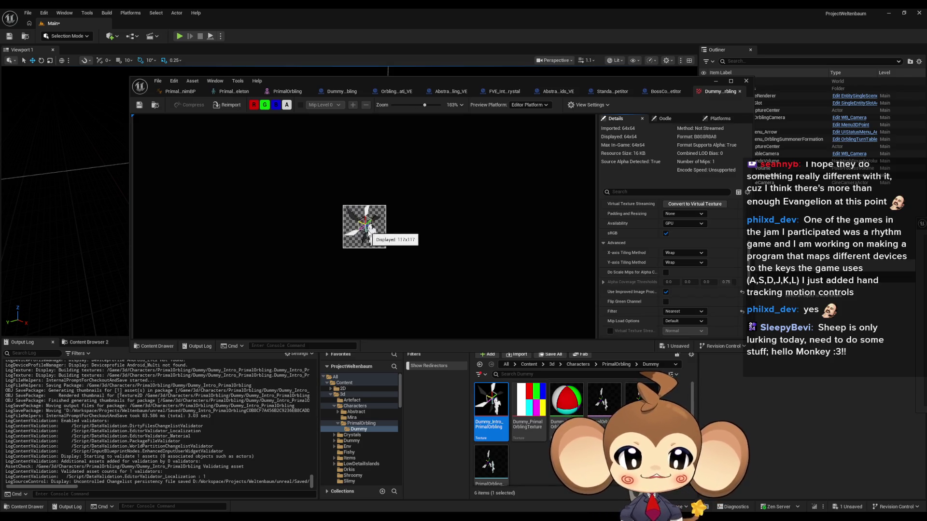
{"action": "scroll", "coordinate": [370, 235], "scroll_direction": "up", "scroll_amount": 6}
{"action": "scroll", "coordinate": [538, 284], "scroll_direction": "down", "scroll_amount": 1}
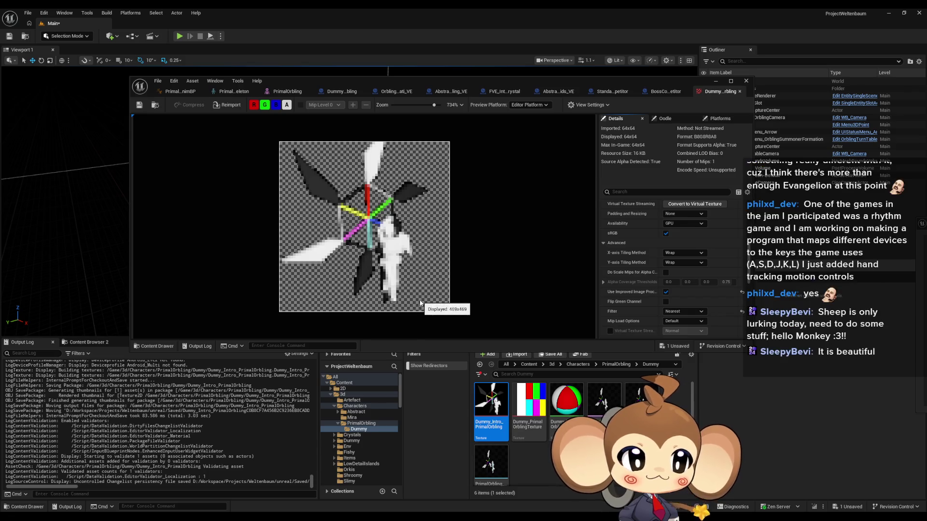
{"action": "left_click_drag", "start_coordinate": [675, 78], "coordinate": [590, 57]}
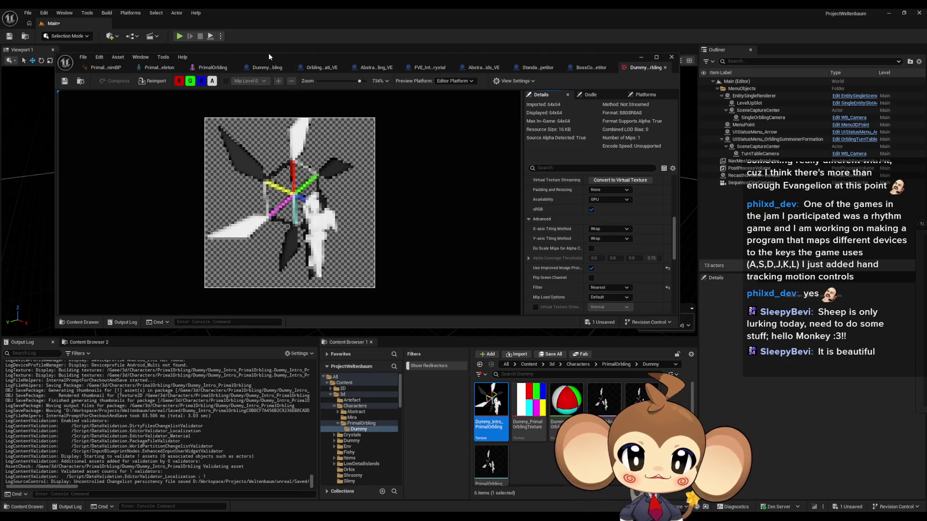
Browse to Content > Blueprints > VisualEntity and open the OrblingBaseStat data table
{"action": "left_click", "coordinate": [527, 364]}
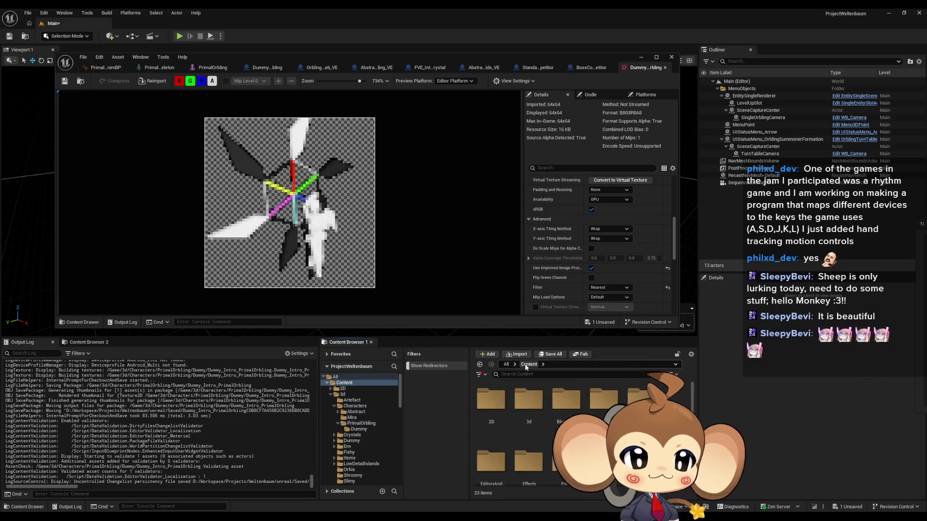
{"action": "double_click", "coordinate": [561, 400]}
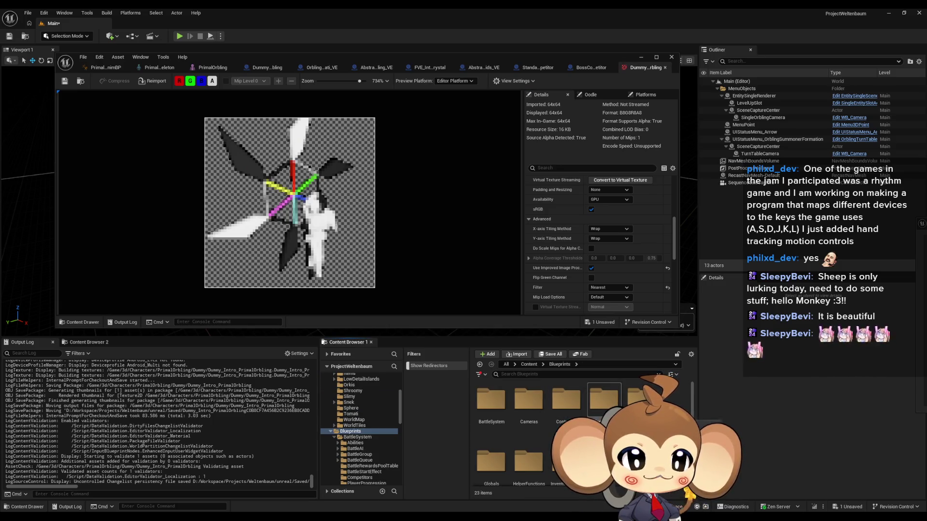
{"action": "double_click", "coordinate": [491, 399]}
{"action": "double_click", "coordinate": [567, 412]}
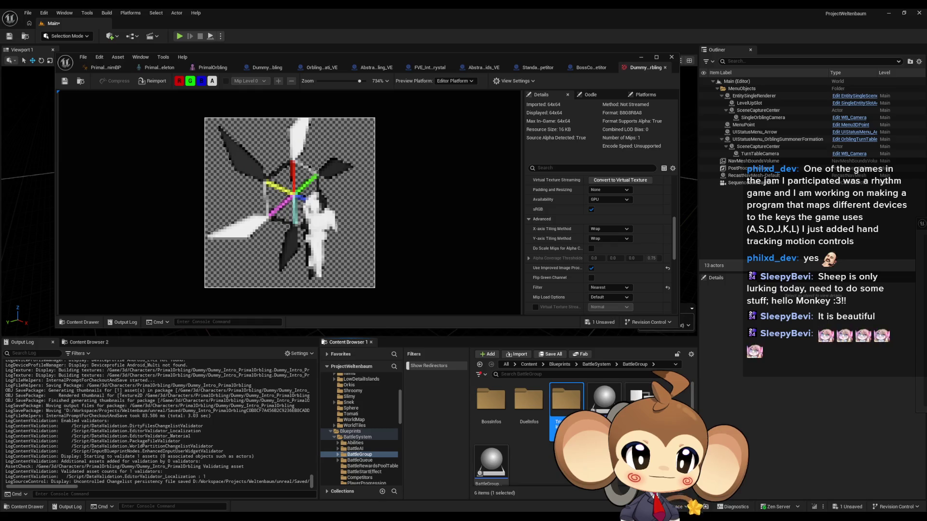
{"action": "left_click", "coordinate": [560, 364]}
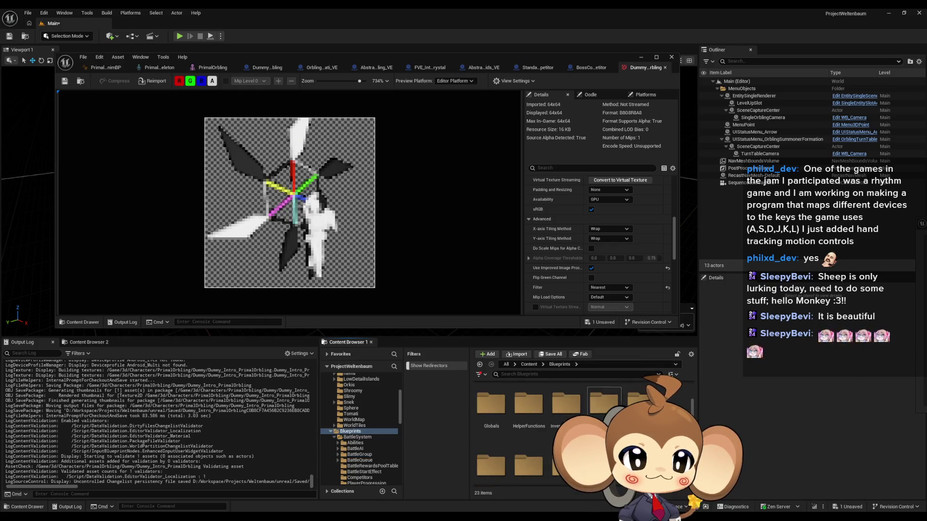
{"action": "double_click", "coordinate": [503, 434]}
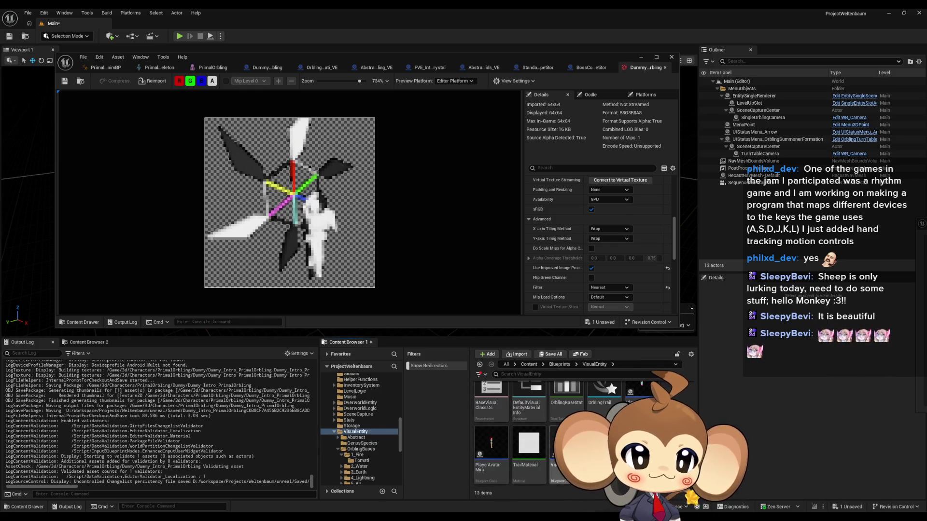
{"action": "double_click", "coordinate": [571, 391]}
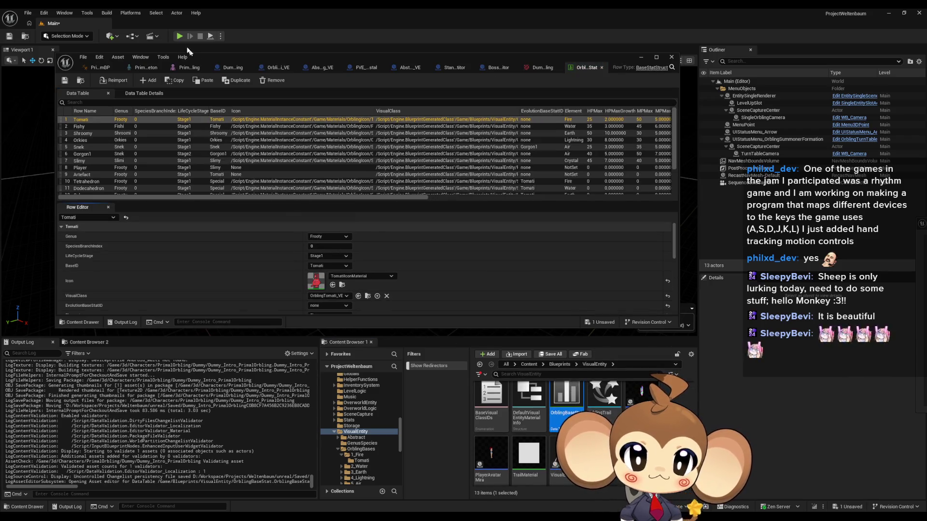
Select the IntroPrimalOrbling row and check its Icon picker, leaving Icon as None
{"action": "scroll", "coordinate": [99, 180], "scroll_direction": "down", "scroll_amount": 3}
{"action": "left_click", "coordinate": [94, 192]}
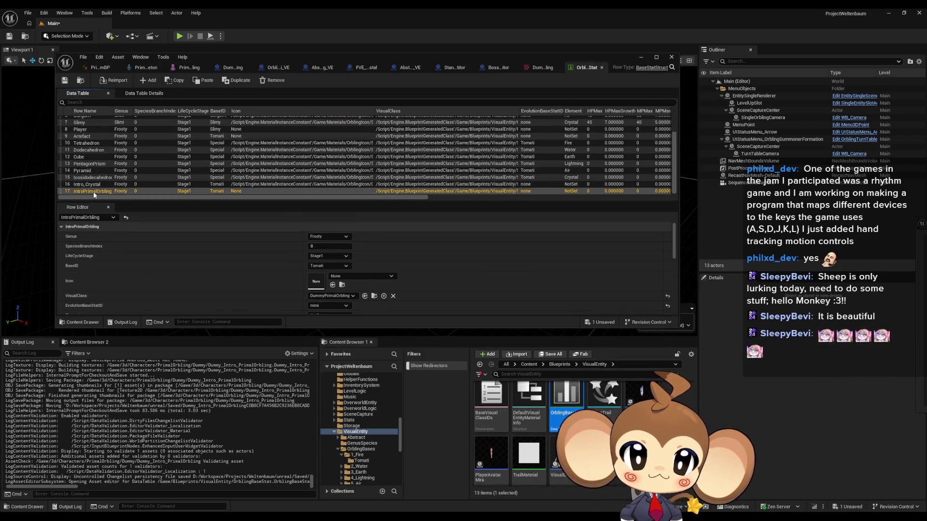
{"action": "left_click", "coordinate": [346, 277]}
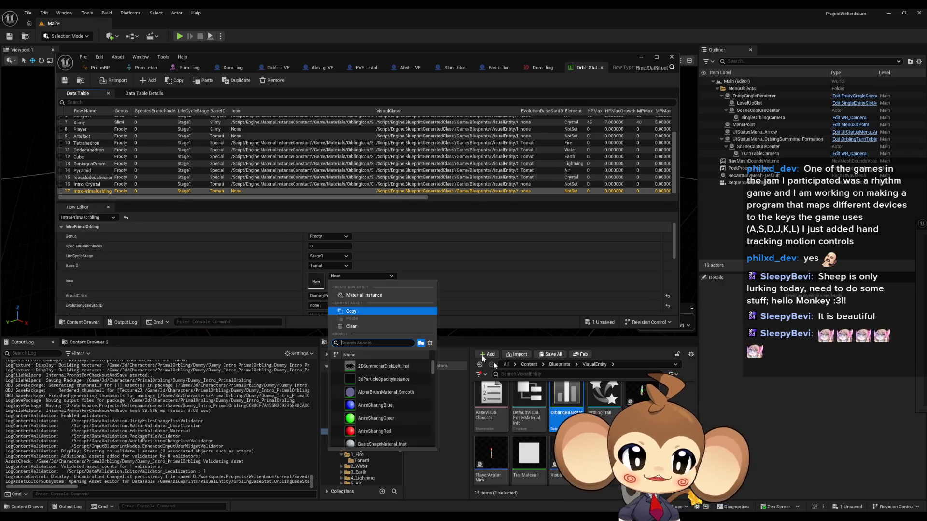
{"action": "left_click", "coordinate": [421, 342]}
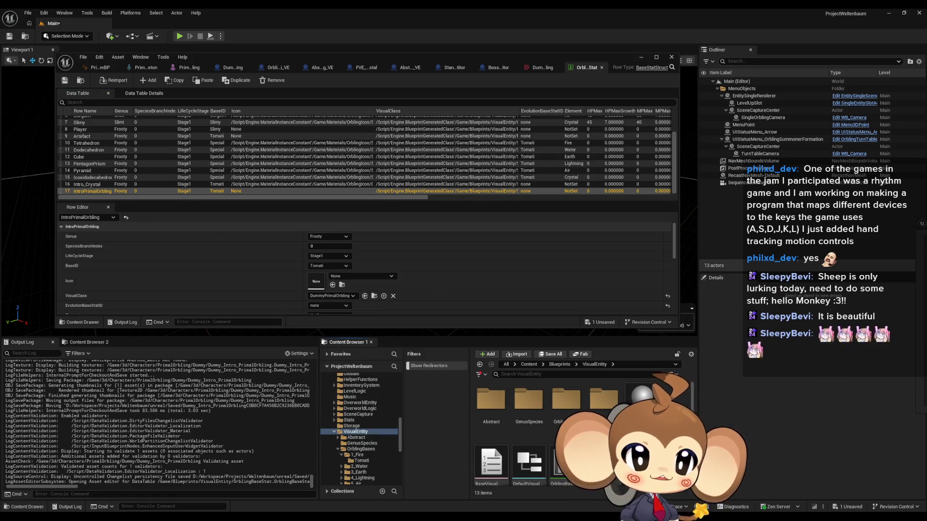
Browse Content > Materials and select the Orblings folder
{"action": "left_click", "coordinate": [529, 365]}
{"action": "scroll", "coordinate": [567, 411], "scroll_direction": "down", "scroll_amount": 2}
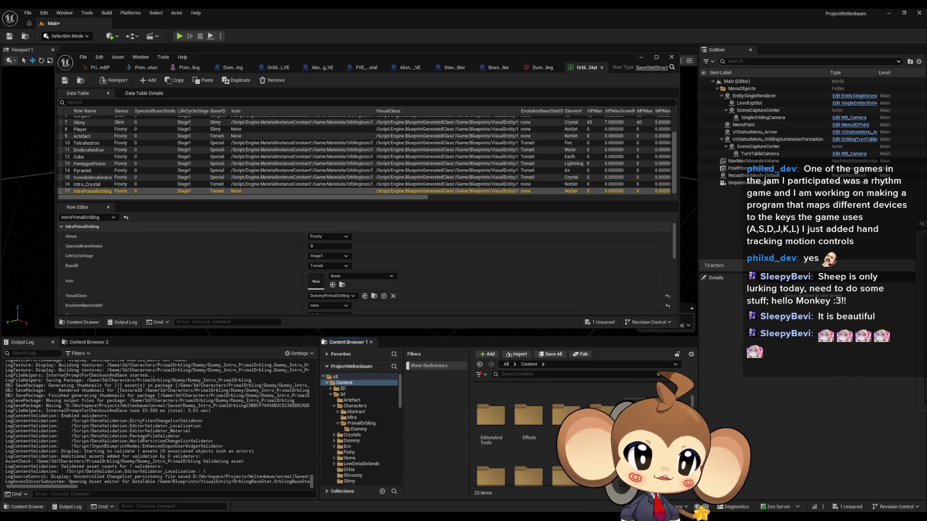
{"action": "double_click", "coordinate": [528, 453]}
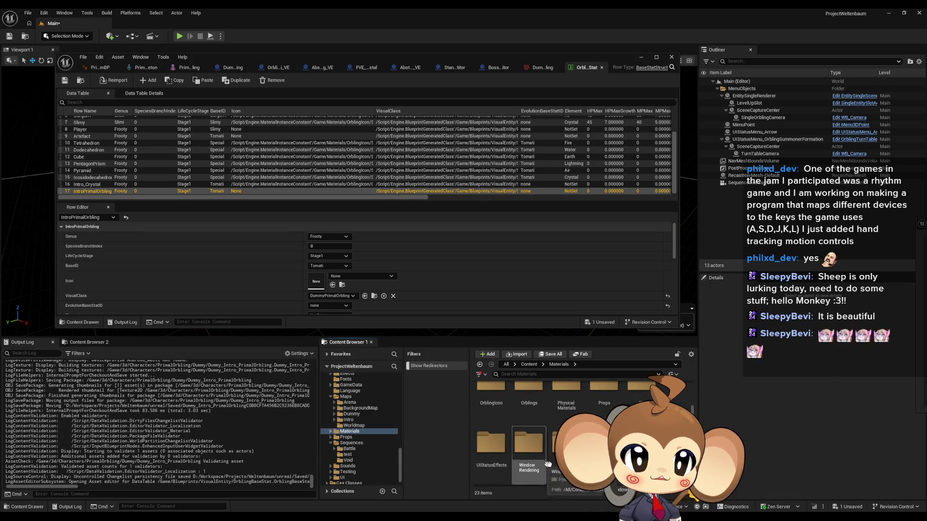
{"action": "left_click", "coordinate": [540, 404]}
{"action": "scroll", "coordinate": [555, 400], "scroll_direction": "up", "scroll_amount": 3}
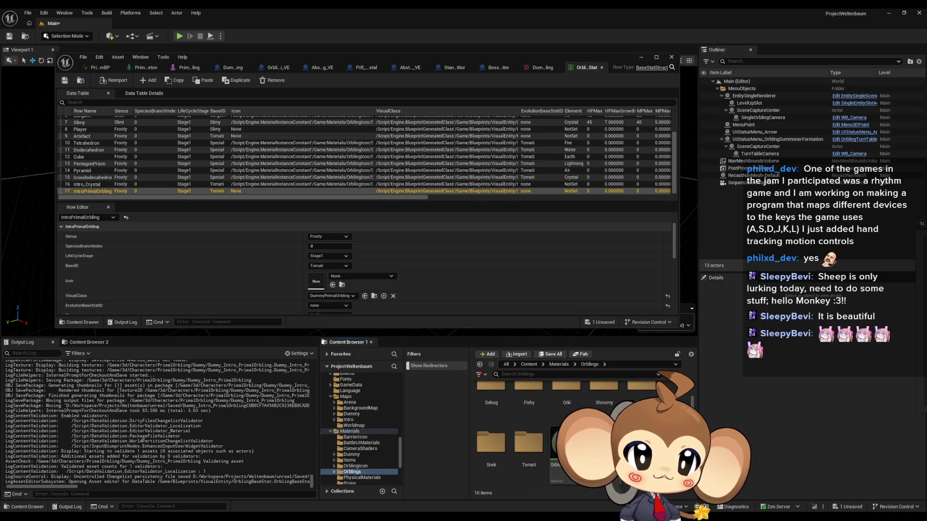
{"action": "scroll", "coordinate": [638, 401], "scroll_direction": "down", "scroll_amount": 5}
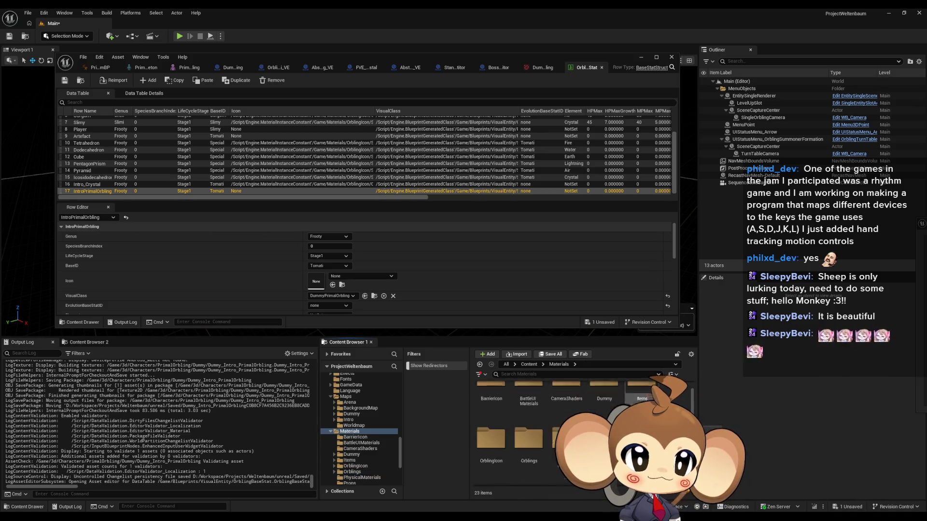
{"action": "scroll", "coordinate": [555, 425], "scroll_direction": "up", "scroll_amount": 1}
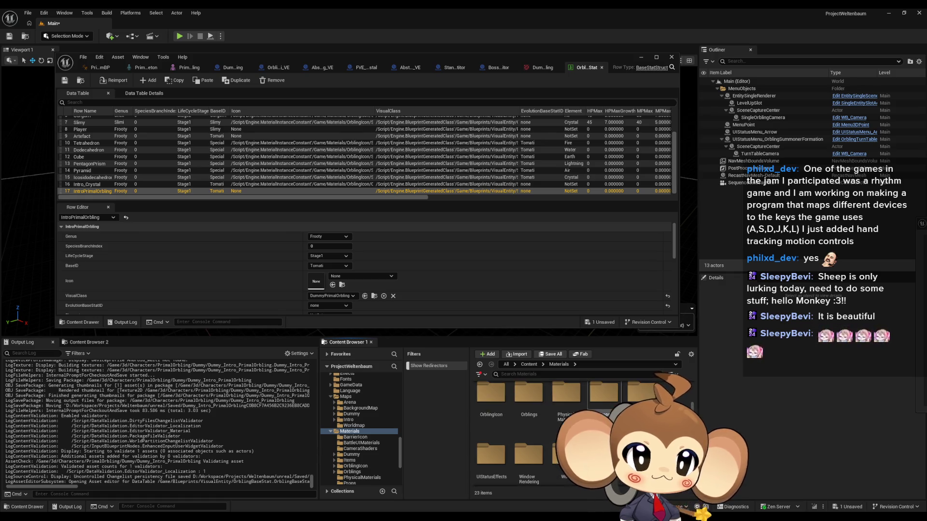
Show the Intro_Crystal row and locate its icon material among the assets
{"action": "left_click", "coordinate": [89, 184]}
{"action": "left_click", "coordinate": [342, 285]}
{"action": "left_click", "coordinate": [545, 404]}
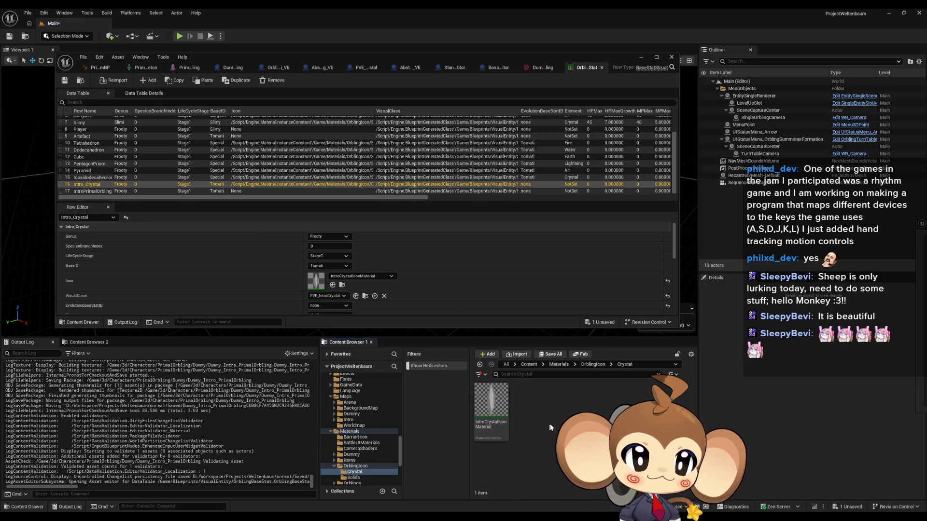
Find IntroCrystalIconMaterial in Materials > OrblingIcon > Crystal, then return to Content root
{"action": "left_click", "coordinate": [593, 365]}
{"action": "scroll", "coordinate": [556, 413], "scroll_direction": "down", "scroll_amount": 2}
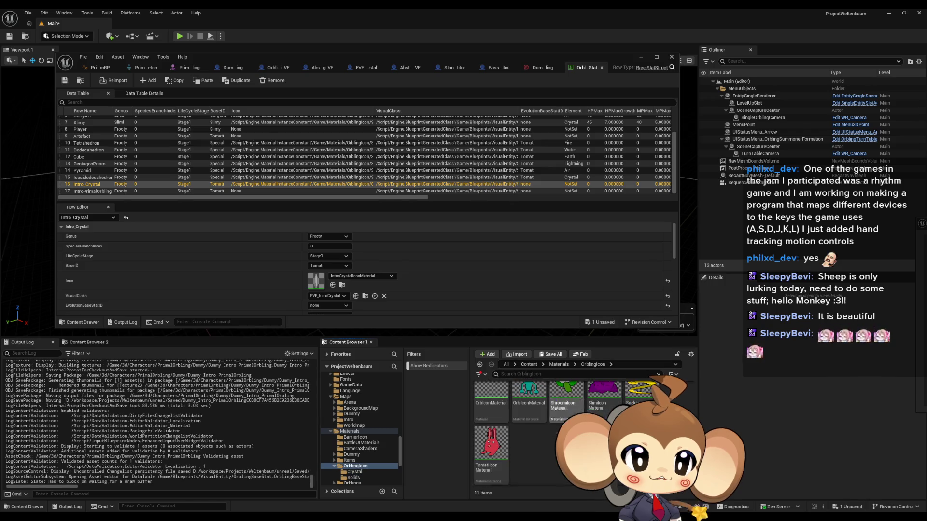
{"action": "left_click", "coordinate": [489, 420]}
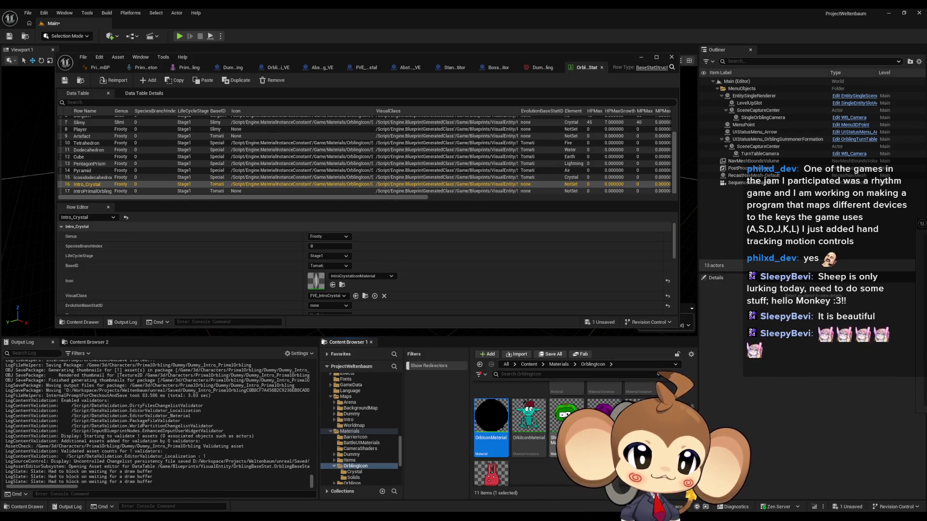
{"action": "scroll", "coordinate": [507, 418], "scroll_direction": "up", "scroll_amount": 2}
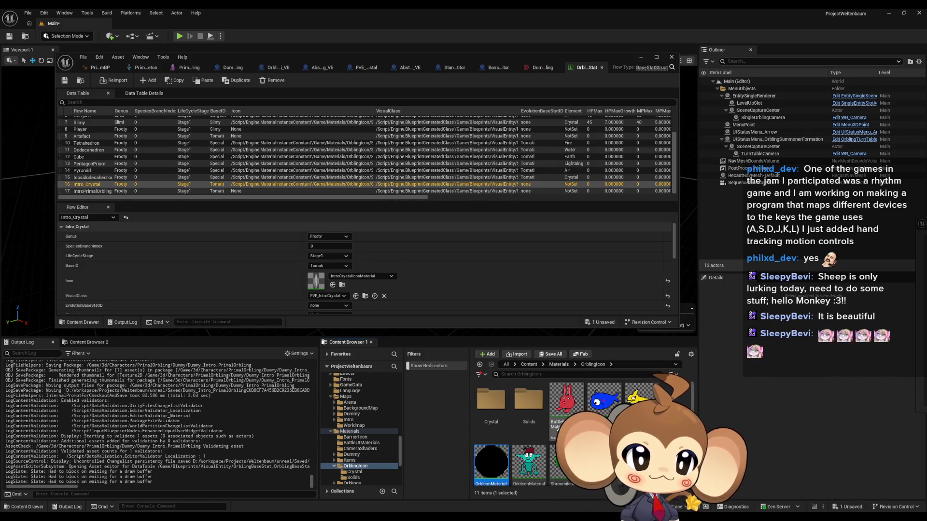
{"action": "left_click", "coordinate": [526, 409]}
{"action": "double_click", "coordinate": [495, 406]}
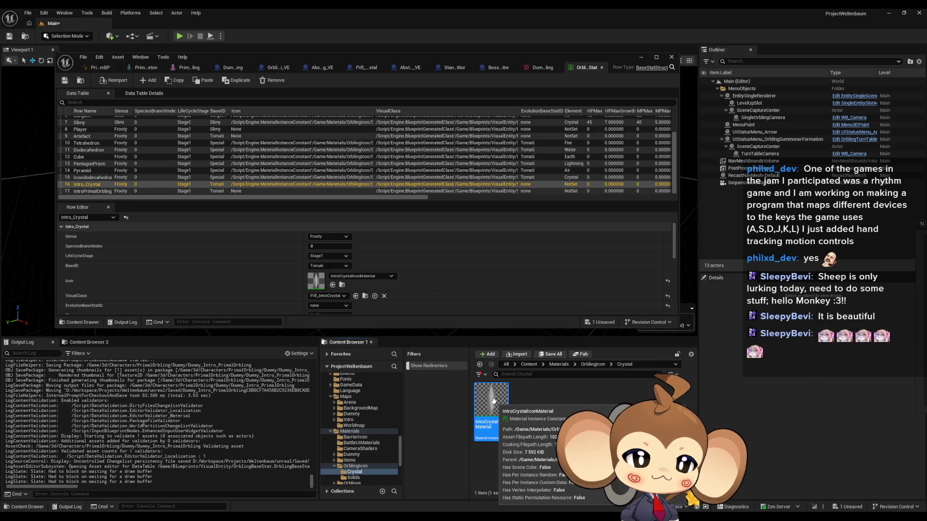
{"action": "left_click", "coordinate": [529, 365]}
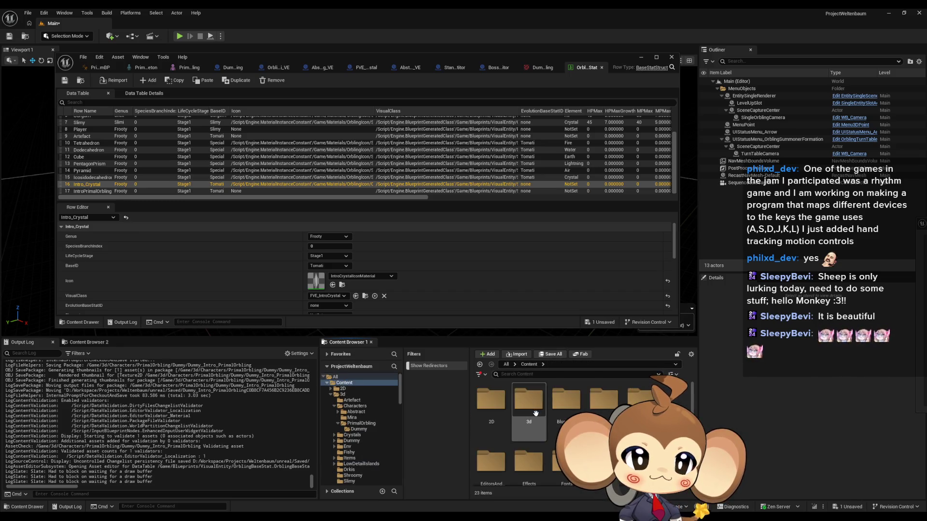
Browse to 3d > Characters > PrimalOrbling > Dummy
{"action": "double_click", "coordinate": [535, 412]}
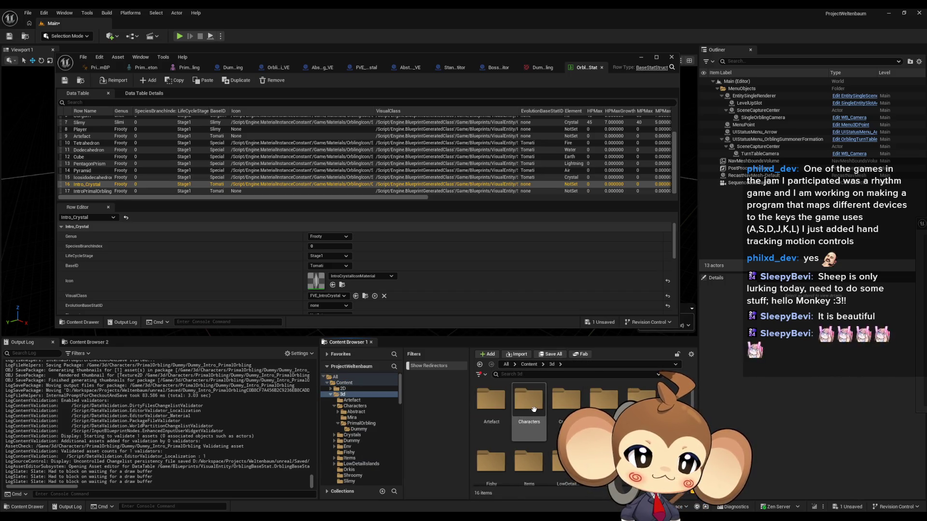
{"action": "double_click", "coordinate": [534, 409]}
{"action": "double_click", "coordinate": [566, 399]}
{"action": "double_click", "coordinate": [491, 400]}
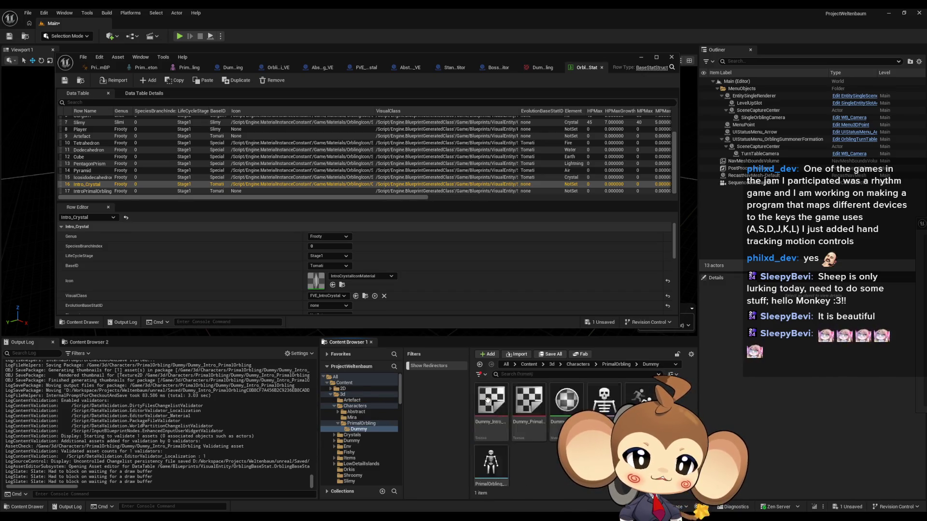
Create a NewMaterialInstanceConstant in the Dummy folder, then delete it again
{"action": "right_click", "coordinate": [533, 457]}
{"action": "mouse_move", "coordinate": [556, 402]}
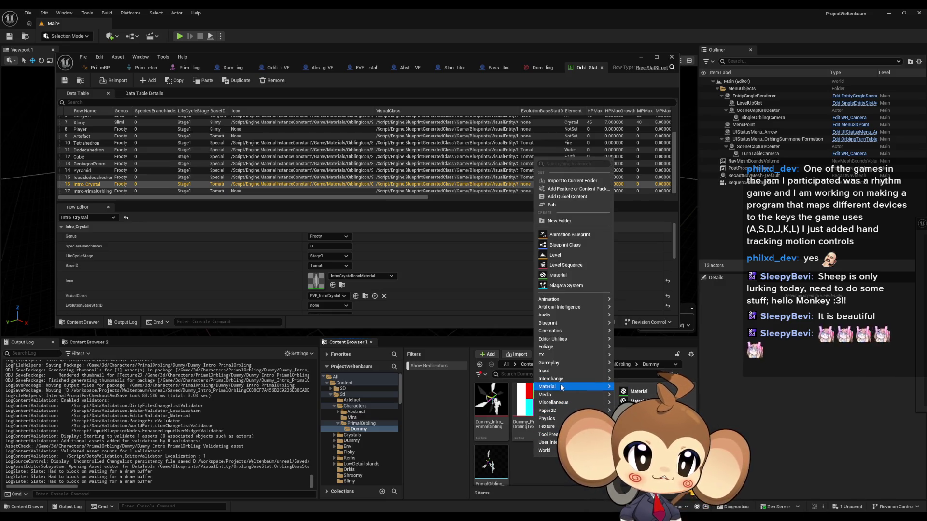
{"action": "mouse_move", "coordinate": [562, 386]}
{"action": "left_click", "coordinate": [646, 401]}
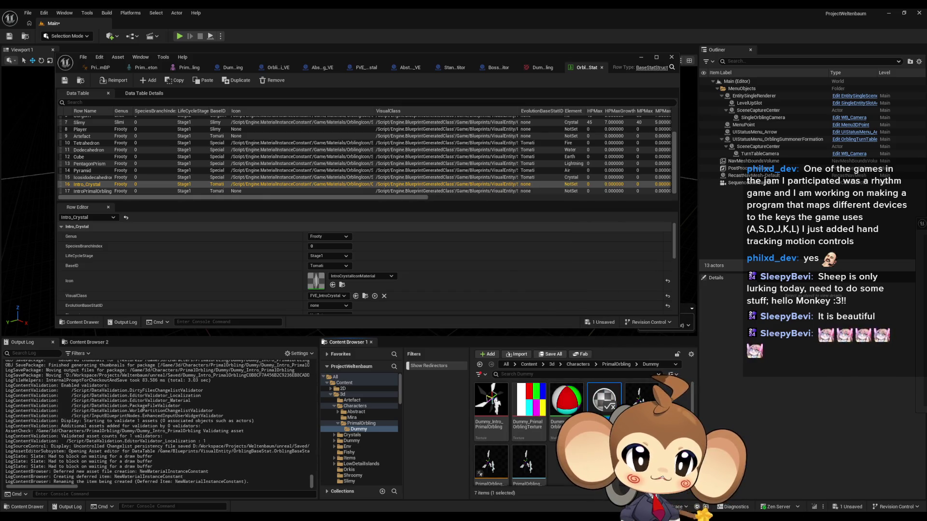
{"action": "key", "text": "Return"}
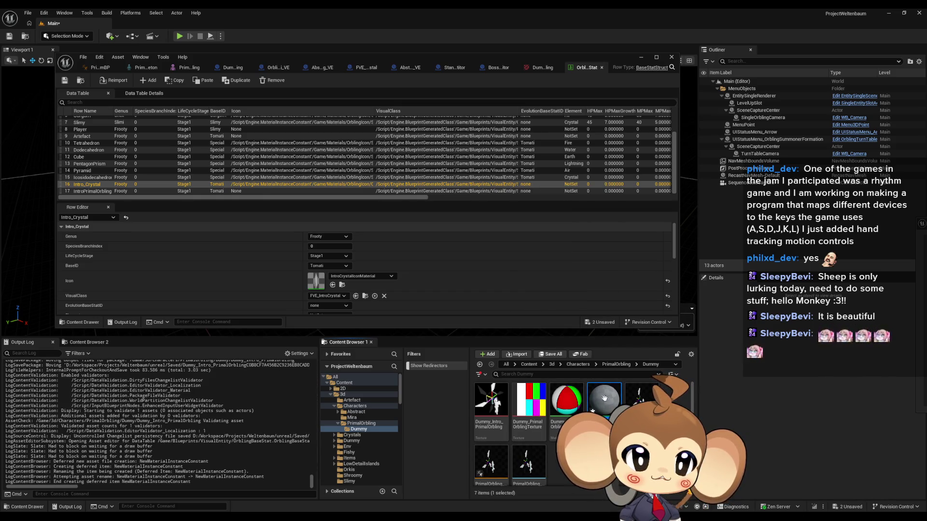
{"action": "key", "text": "Delete"}
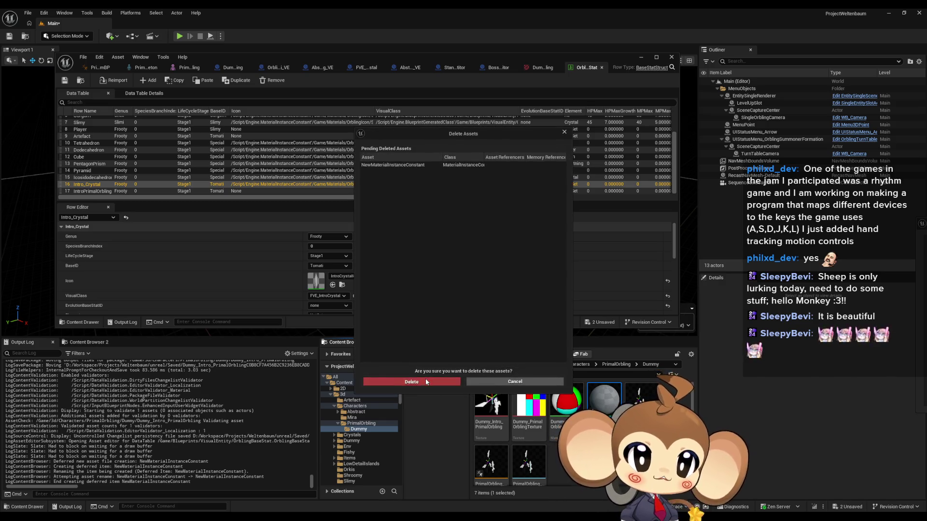
{"action": "left_click", "coordinate": [424, 382]}
{"action": "scroll", "coordinate": [361, 465], "scroll_direction": "down", "scroll_amount": 3}
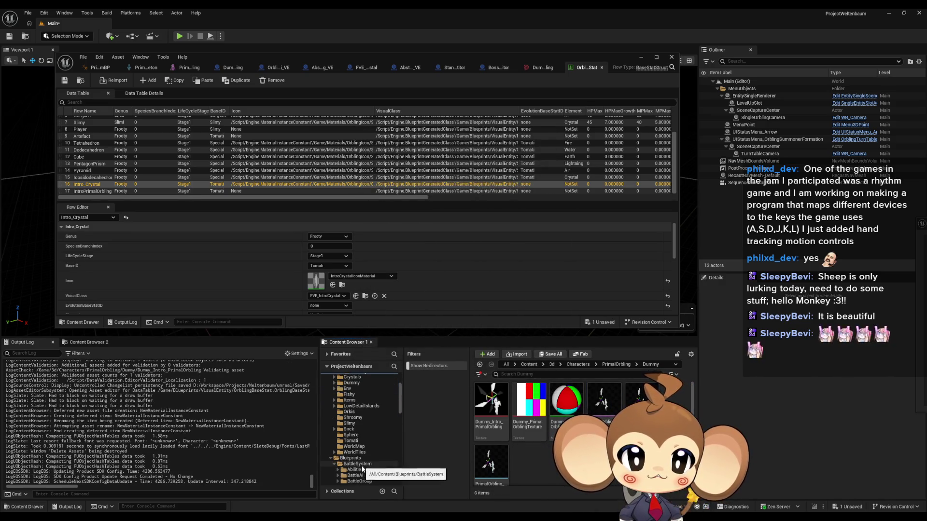
Collapse the 3d, Blueprints and Maps folders and open Materials > OrblingIcon
{"action": "scroll", "coordinate": [361, 459], "scroll_direction": "up", "scroll_amount": 4}
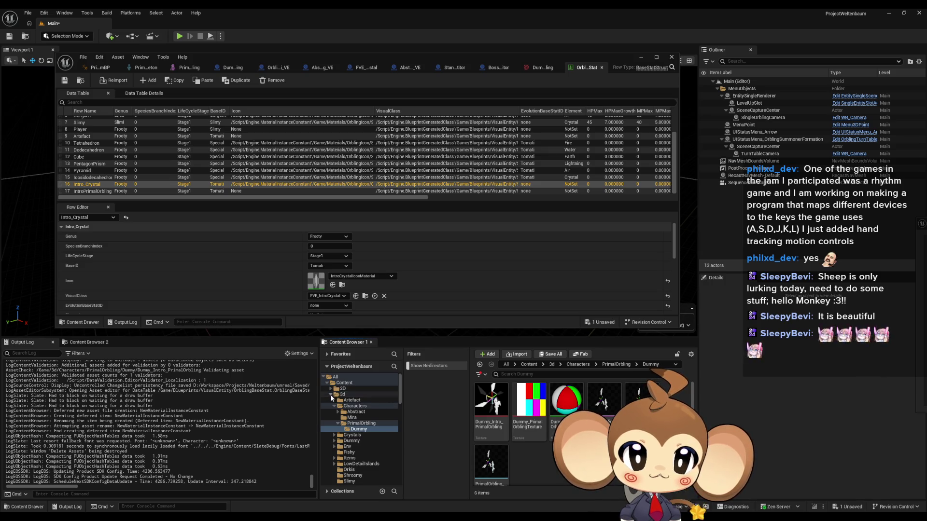
{"action": "left_click", "coordinate": [331, 395]}
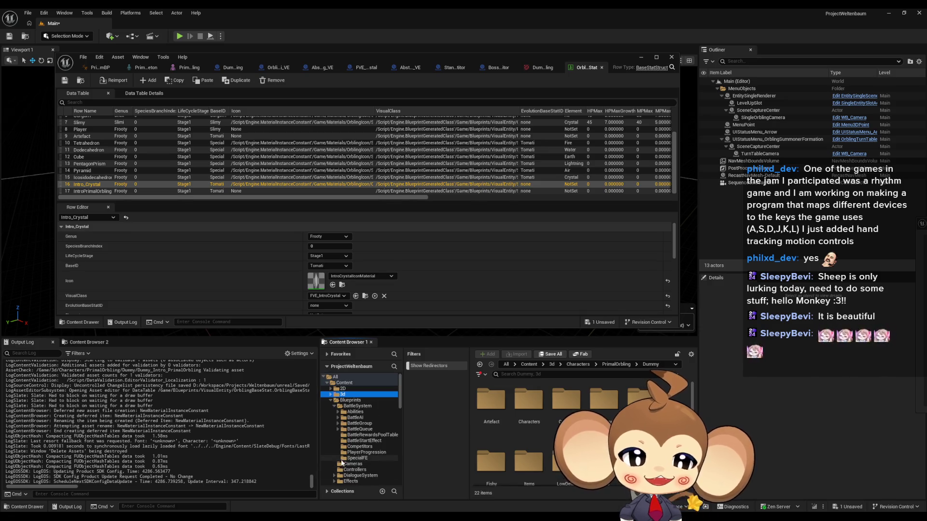
{"action": "left_click", "coordinate": [331, 401]}
{"action": "left_click", "coordinate": [331, 447]}
{"action": "left_click", "coordinate": [348, 454]}
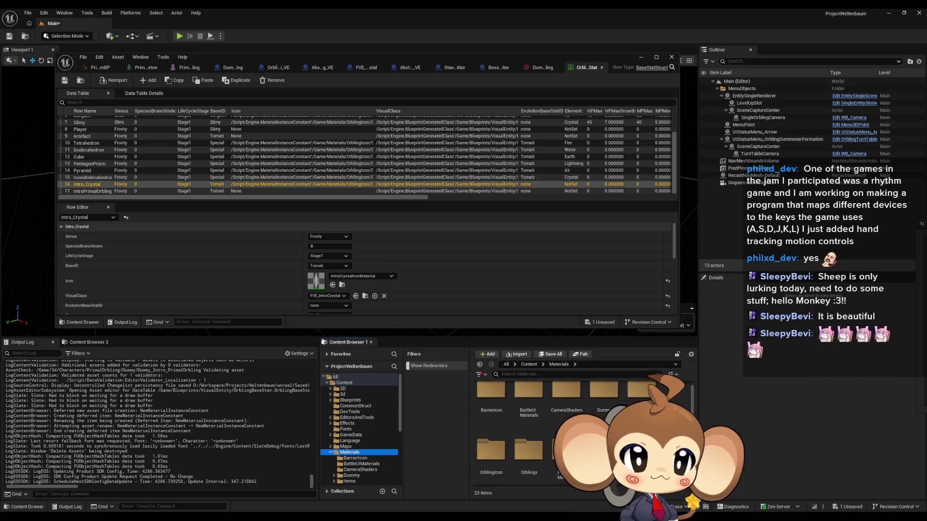
{"action": "scroll", "coordinate": [543, 392], "scroll_direction": "down", "scroll_amount": 3}
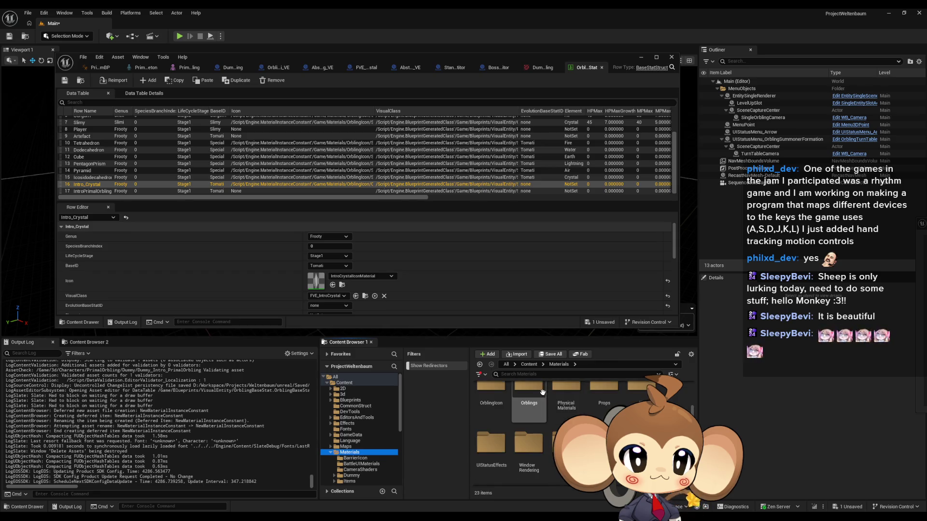
{"action": "double_click", "coordinate": [491, 393]}
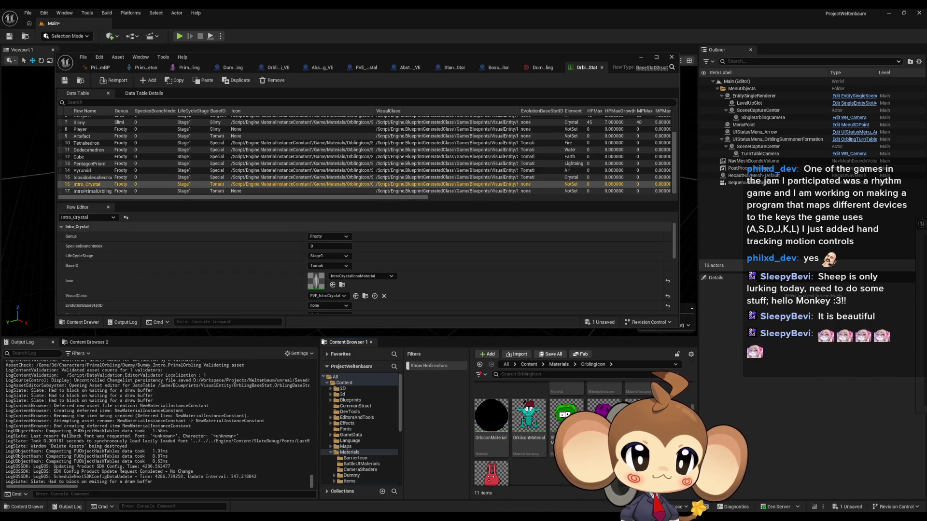
{"action": "scroll", "coordinate": [563, 416], "scroll_direction": "up", "scroll_amount": 2}
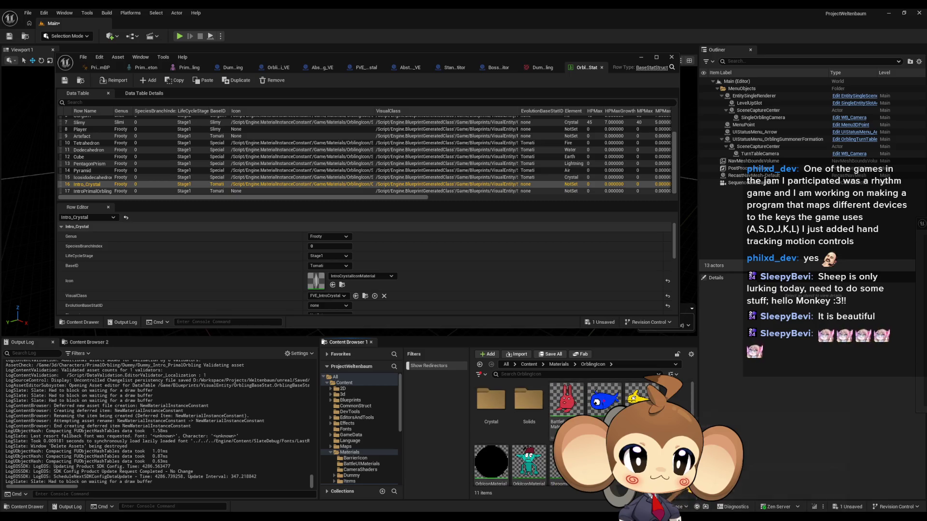
Create a material instance of BattleEntityIconMaterial named Dummy_Intro_PrimalOrbling_Material
{"action": "left_click", "coordinate": [563, 414]}
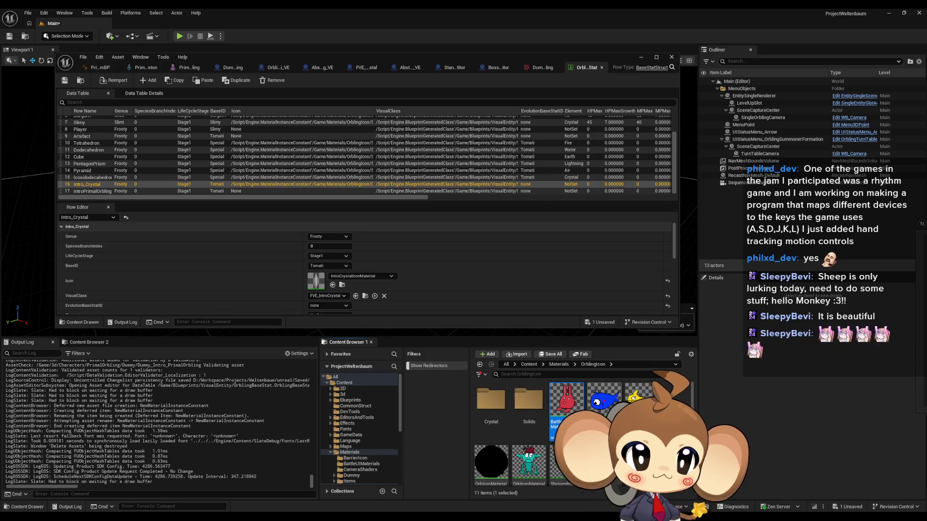
{"action": "right_click", "coordinate": [563, 414]}
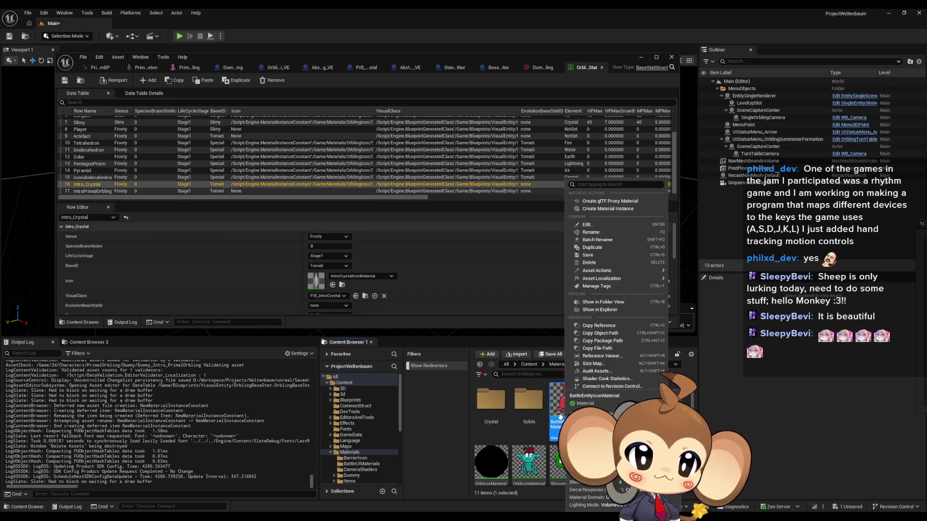
{"action": "left_click", "coordinate": [628, 211]}
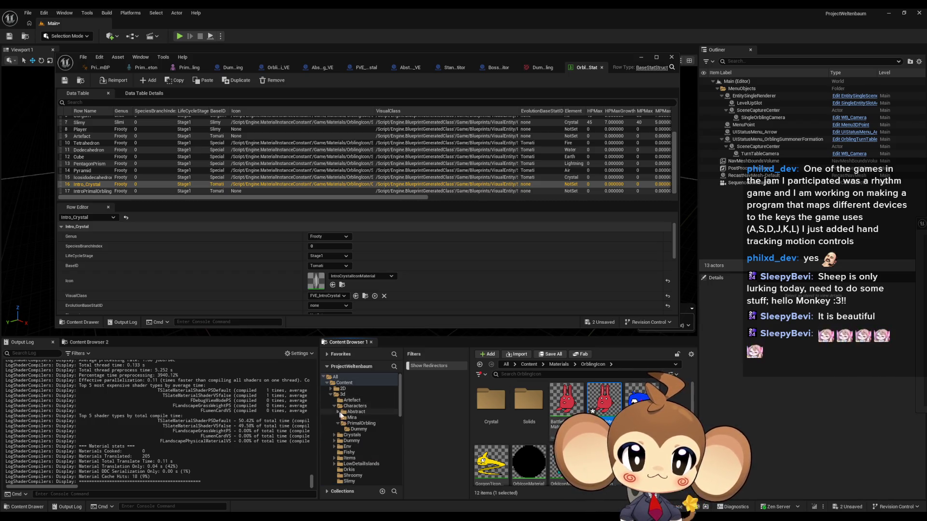
{"action": "mouse_move", "coordinate": [607, 414]}
{"action": "left_mouse_down"}
{"action": "mouse_move", "coordinate": [357, 429]}
{"action": "mouse_move", "coordinate": [370, 430]}
{"action": "left_mouse_up"}
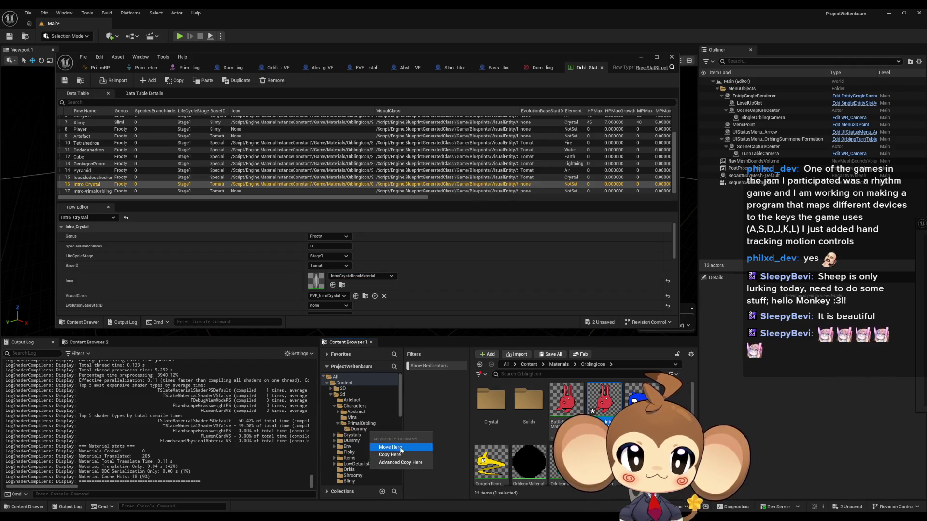
{"action": "left_click", "coordinate": [367, 440]}
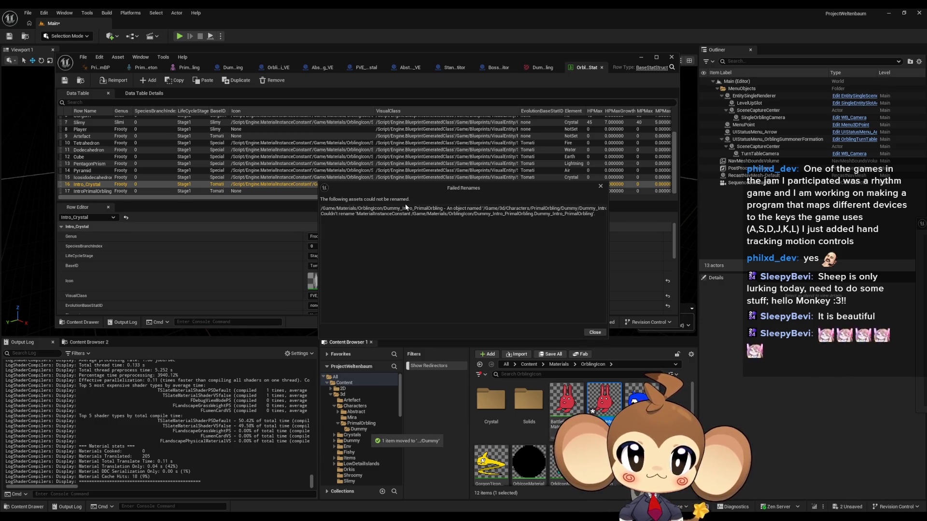
{"action": "left_click", "coordinate": [595, 333]}
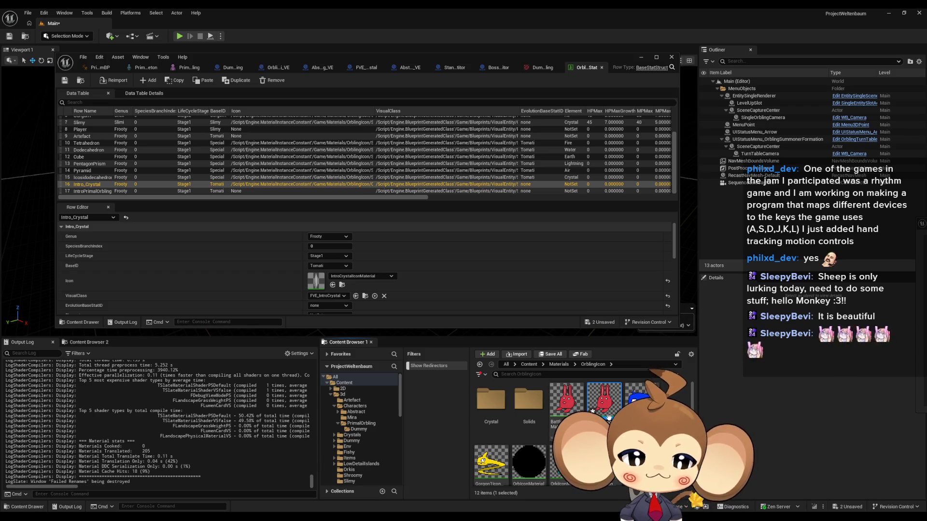
{"action": "key", "text": "Return"}
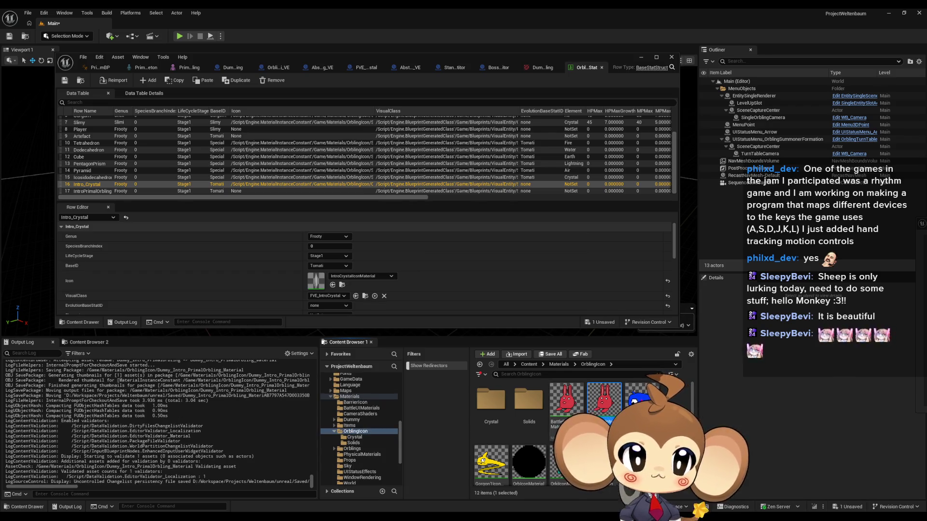
Move Dummy_Intro_PrimalOrbling_Material into the Dummy folder and open it in its editor
{"action": "mouse_move", "coordinate": [607, 400]}
{"action": "left_mouse_down"}
{"action": "mouse_move", "coordinate": [358, 449]}
{"action": "mouse_move", "coordinate": [345, 434]}
{"action": "mouse_move", "coordinate": [385, 456]}
{"action": "mouse_move", "coordinate": [541, 434]}
{"action": "left_mouse_up"}
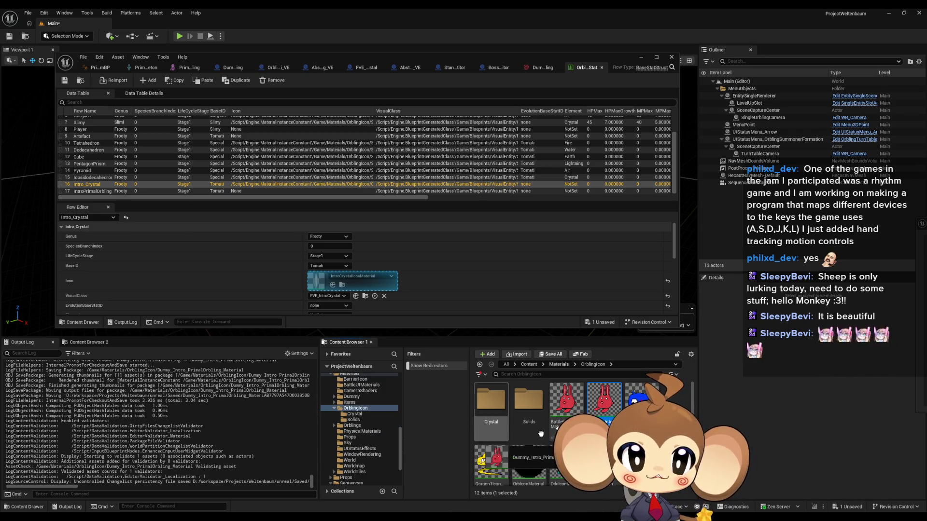
{"action": "scroll", "coordinate": [359, 425], "scroll_direction": "up", "scroll_amount": 10}
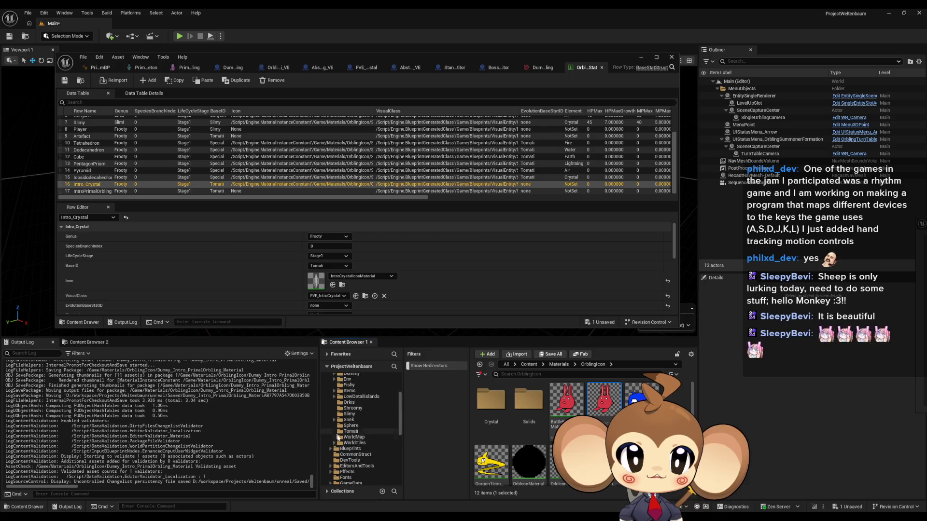
{"action": "left_click_drag", "start_coordinate": [609, 407], "coordinate": [370, 431]}
{"action": "left_click", "coordinate": [390, 445]}
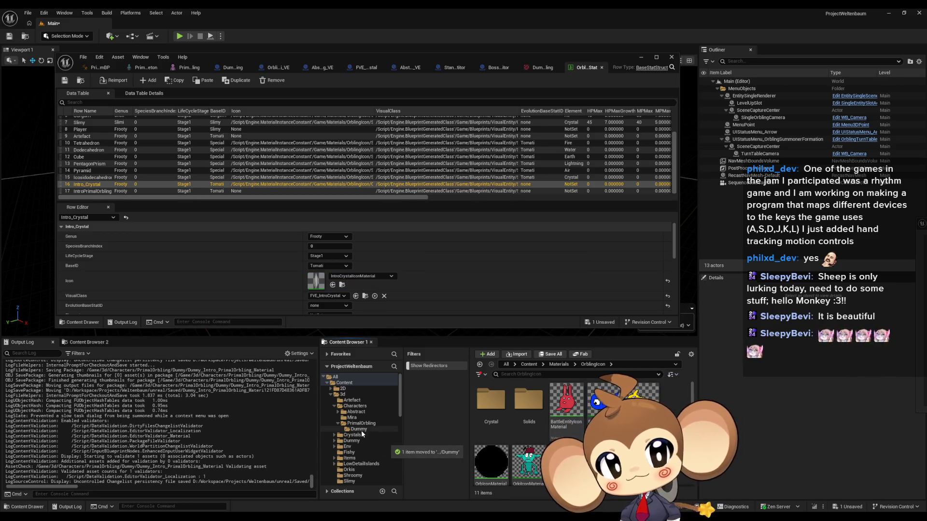
{"action": "left_click", "coordinate": [379, 430]}
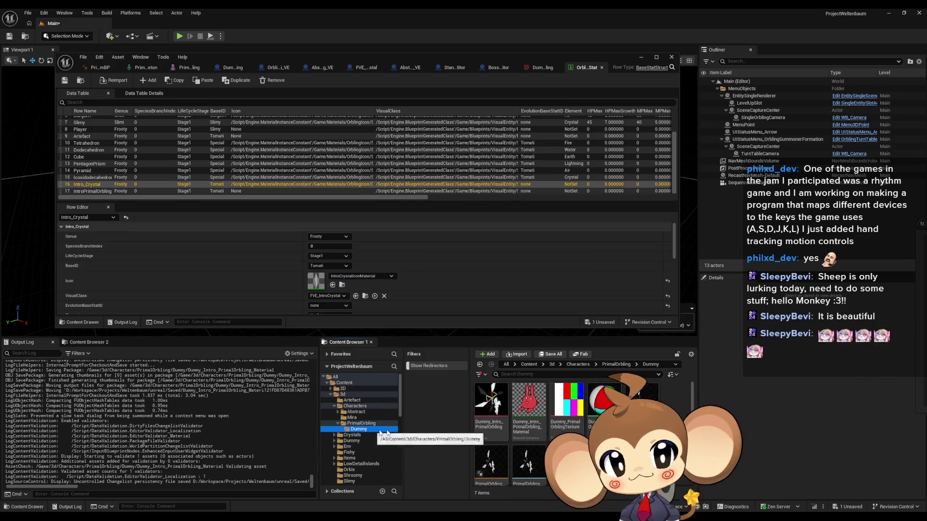
{"action": "double_click", "coordinate": [535, 411]}
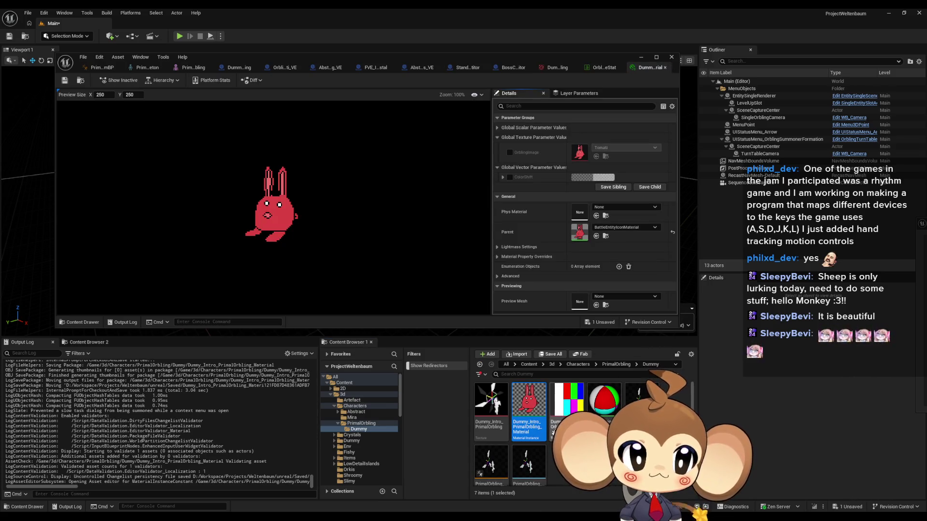
Override OrblingImage with the Dummy_Intro_PrimalOrbling texture and save the material instance
{"action": "mouse_move", "coordinate": [493, 396]}
{"action": "left_mouse_down"}
{"action": "mouse_move", "coordinate": [588, 181]}
{"action": "mouse_move", "coordinate": [583, 146]}
{"action": "mouse_move", "coordinate": [610, 168]}
{"action": "left_mouse_up"}
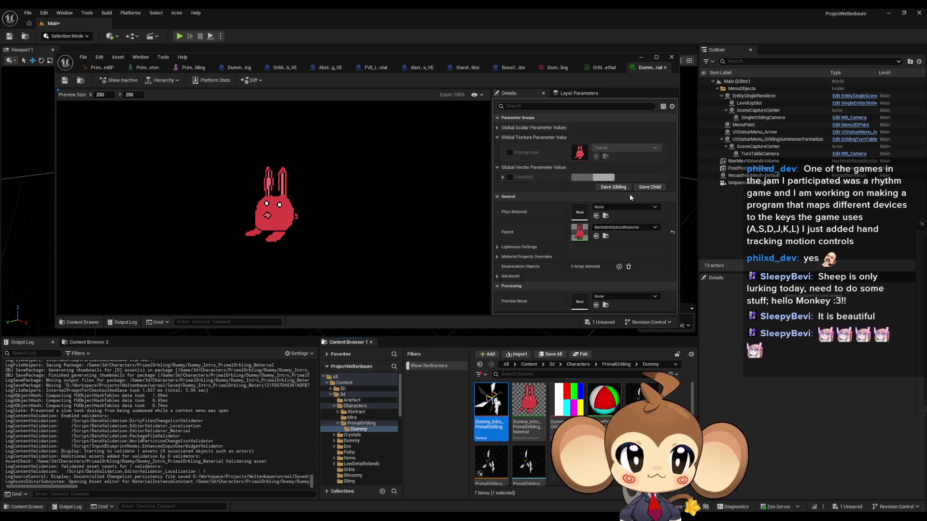
{"action": "left_click", "coordinate": [511, 154]}
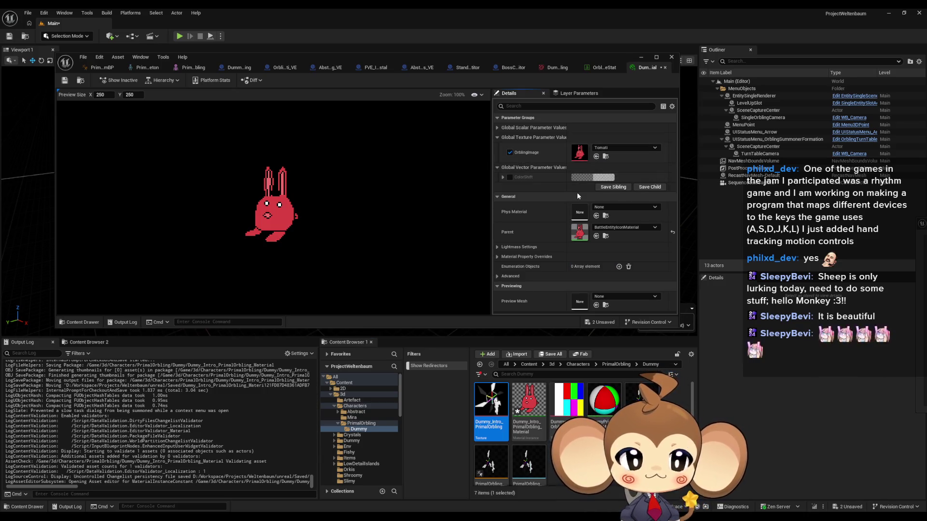
{"action": "left_click_drag", "start_coordinate": [491, 407], "coordinate": [620, 154]}
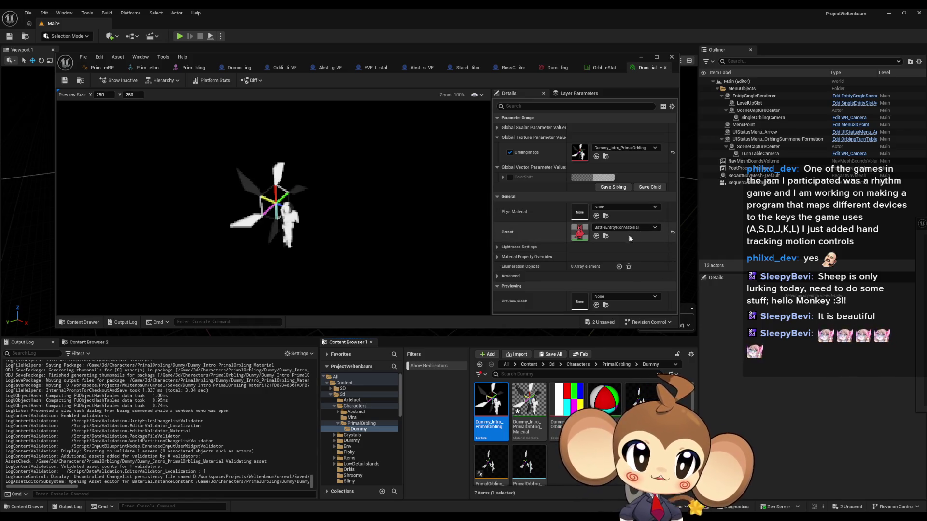
{"action": "left_click", "coordinate": [63, 81]}
Set IntroPrimalOrbling's Icon to Dummy_Intro_PrimalOrbling_Material, save and close OrblingBaseStat
{"action": "left_click", "coordinate": [602, 65]}
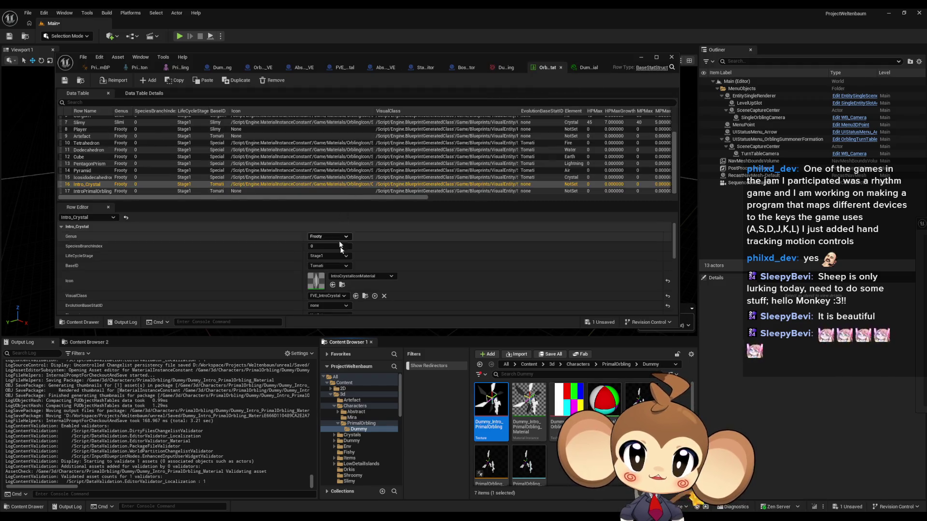
{"action": "left_click", "coordinate": [91, 191]}
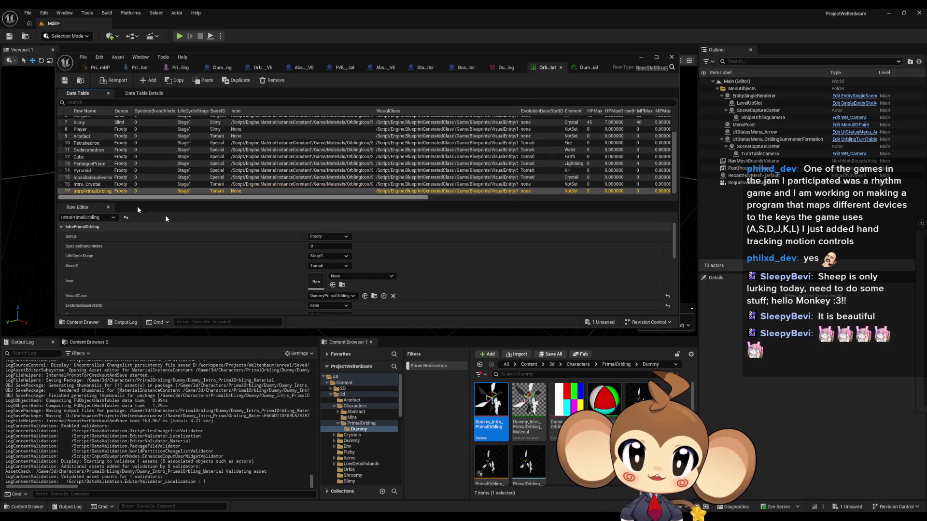
{"action": "left_click", "coordinate": [340, 277]}
{"action": "type", "text": "prim"}
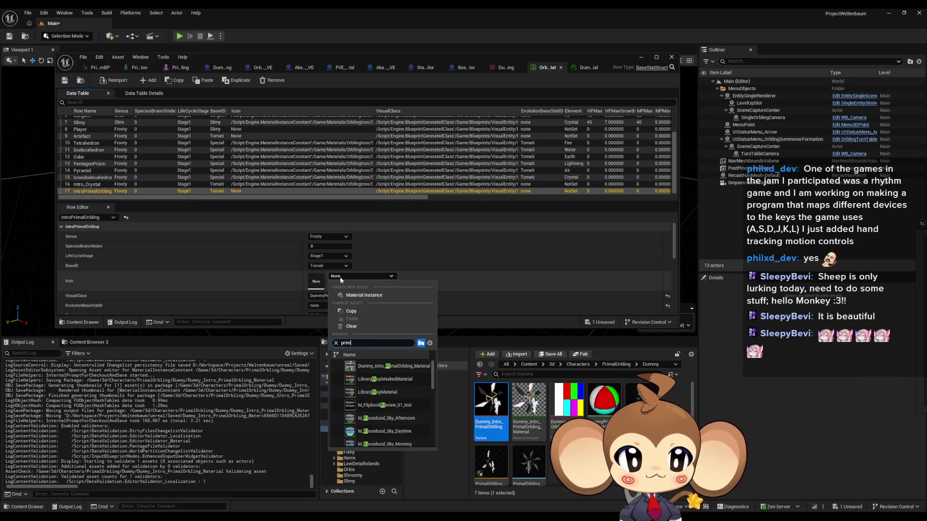
{"action": "left_click", "coordinate": [381, 366]}
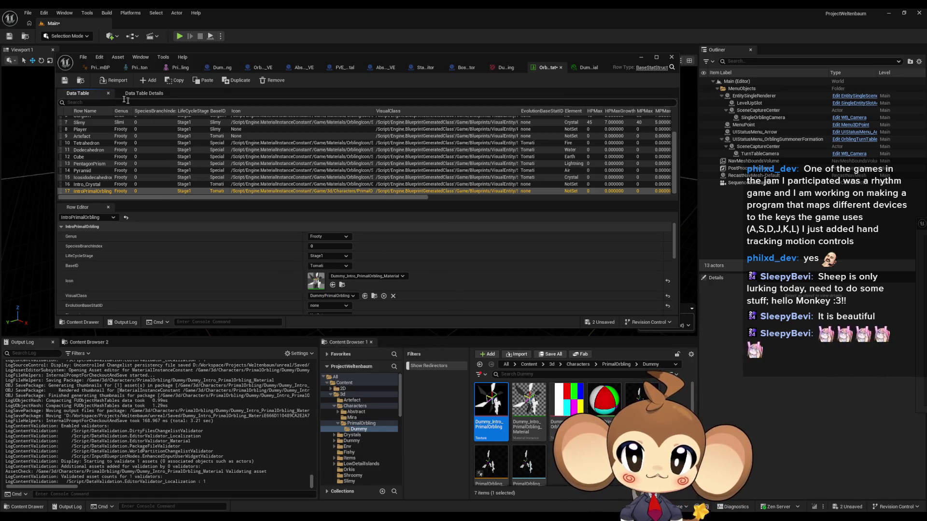
{"action": "left_click", "coordinate": [68, 82]}
{"action": "left_click", "coordinate": [641, 57]}
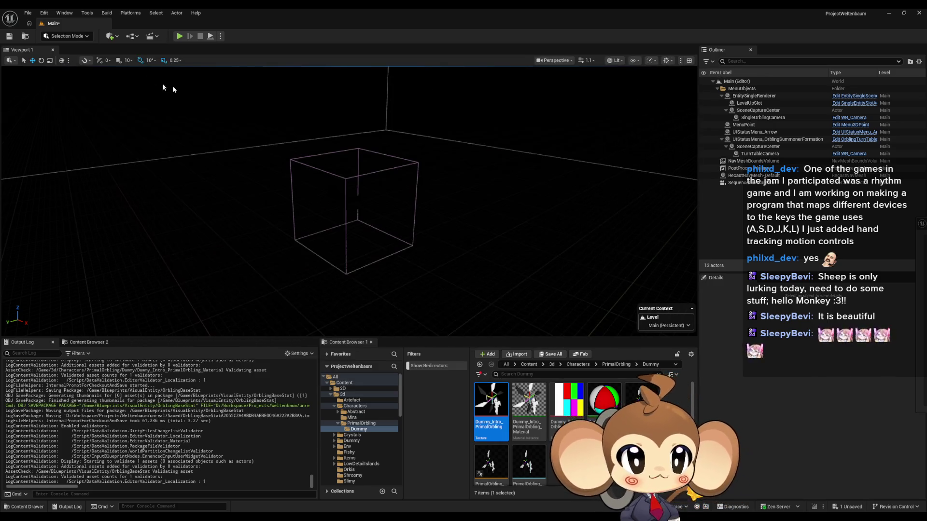
Start Play In Editor to run the Main level's battle arena
{"action": "left_click", "coordinate": [179, 37]}
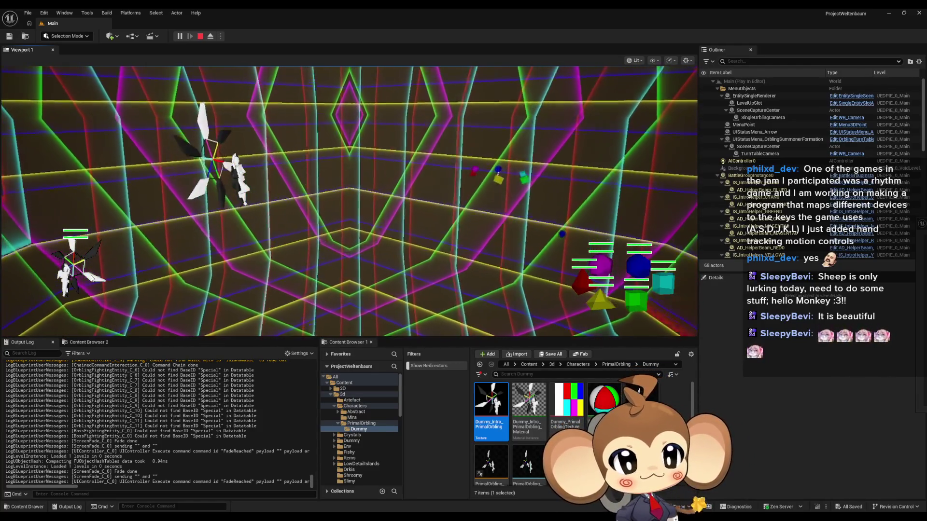
Move the Content Browser up to the Content root, browse the folders, and stop Play In Editor
{"action": "left_click", "coordinate": [616, 365]}
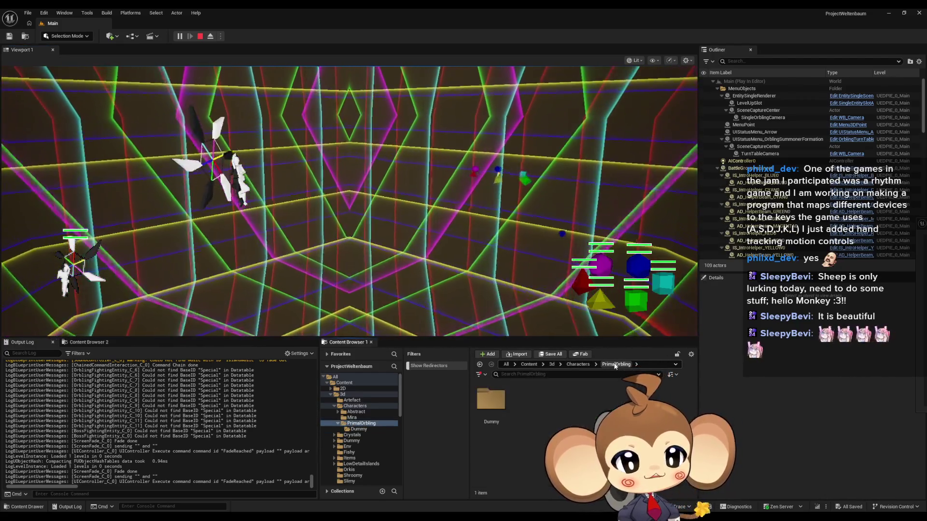
{"action": "left_click", "coordinate": [578, 364]}
{"action": "left_click", "coordinate": [529, 364]}
{"action": "scroll", "coordinate": [530, 434], "scroll_direction": "down", "scroll_amount": 3}
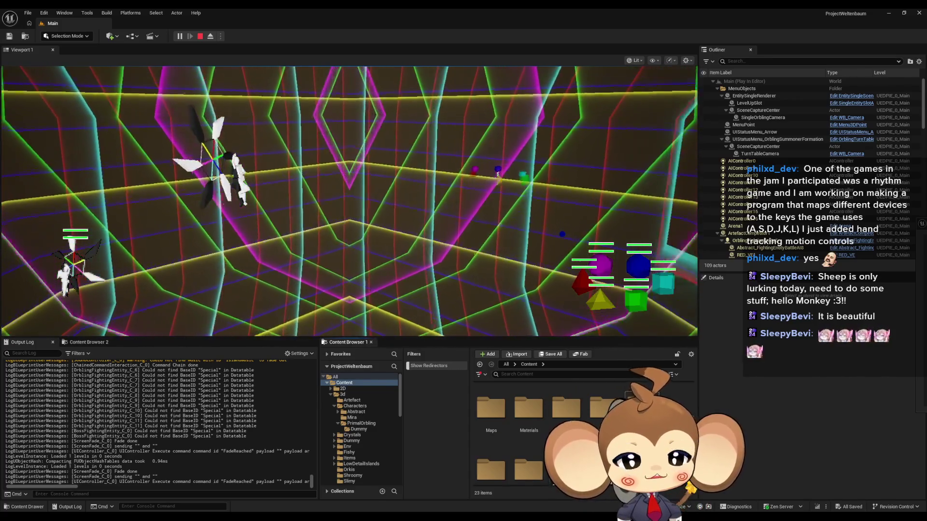
{"action": "scroll", "coordinate": [531, 435], "scroll_direction": "down", "scroll_amount": 2}
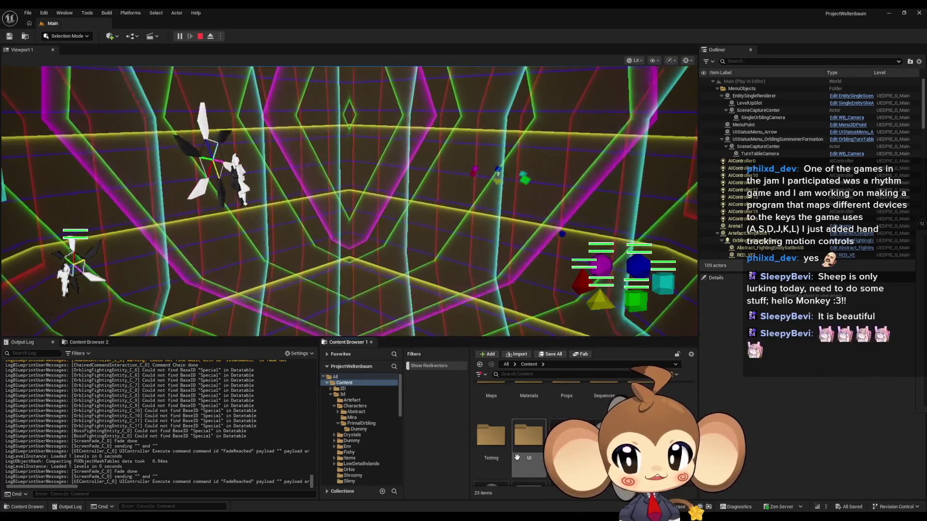
{"action": "scroll", "coordinate": [531, 434], "scroll_direction": "up", "scroll_amount": 2}
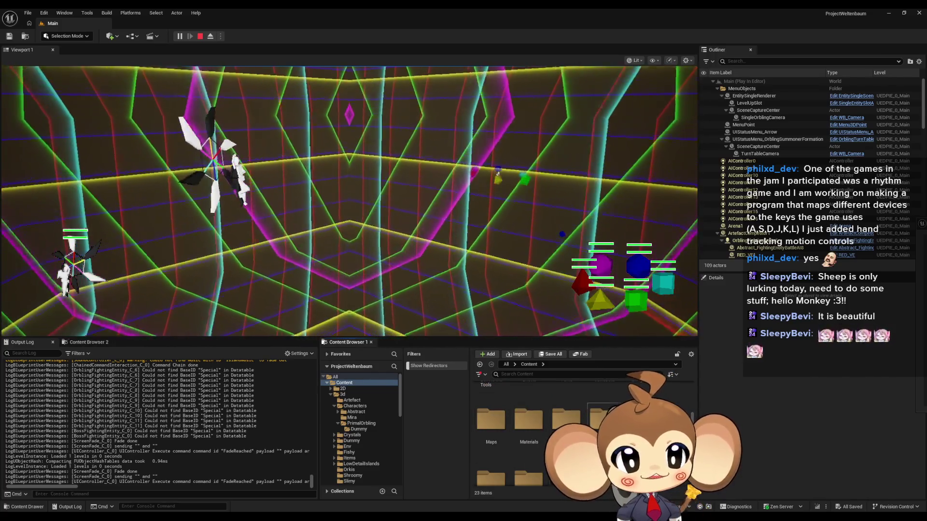
{"action": "scroll", "coordinate": [531, 434], "scroll_direction": "up", "scroll_amount": 1}
{"action": "scroll", "coordinate": [531, 435], "scroll_direction": "down", "scroll_amount": 1}
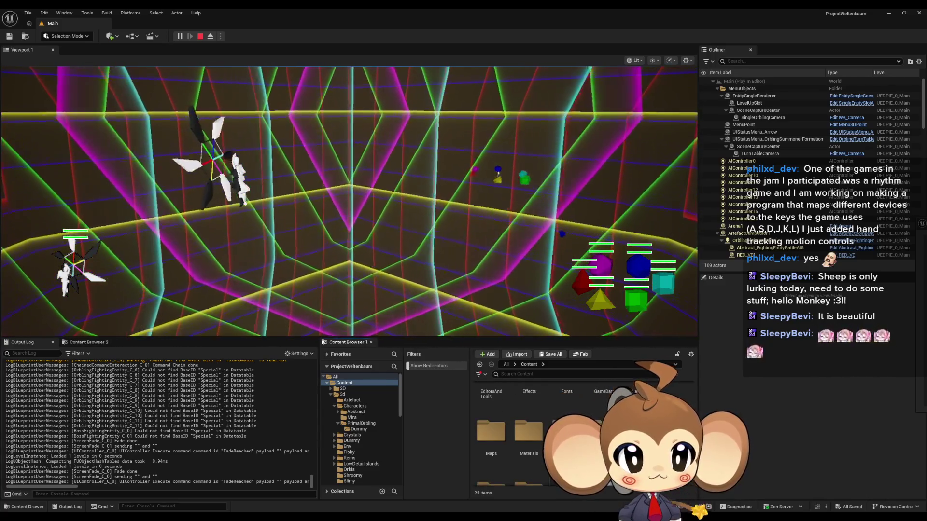
{"action": "scroll", "coordinate": [531, 434], "scroll_direction": "up", "scroll_amount": 2}
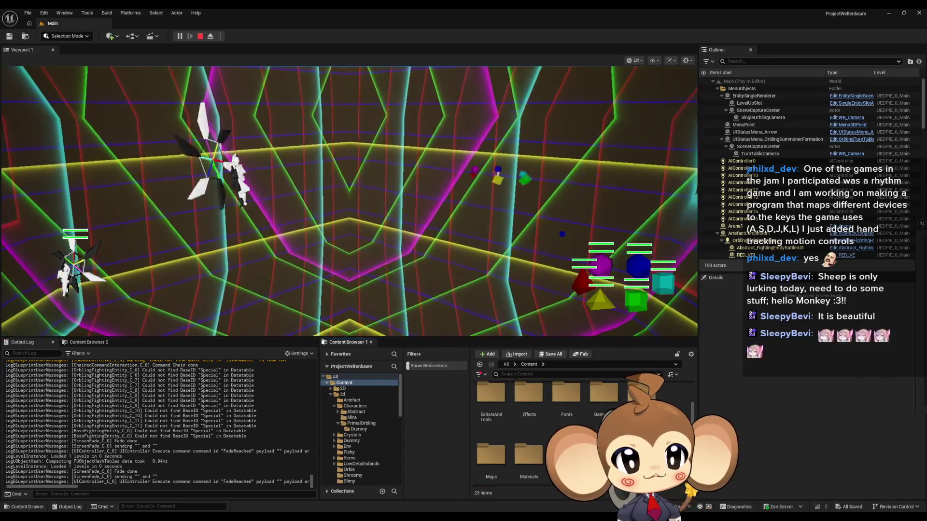
{"action": "scroll", "coordinate": [531, 435], "scroll_direction": "down", "scroll_amount": 3}
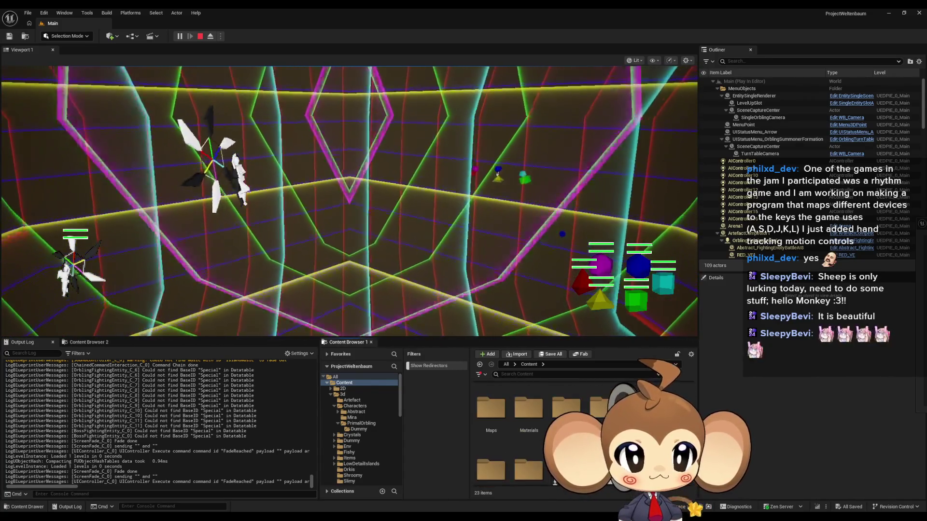
{"action": "scroll", "coordinate": [598, 428], "scroll_direction": "up", "scroll_amount": 1}
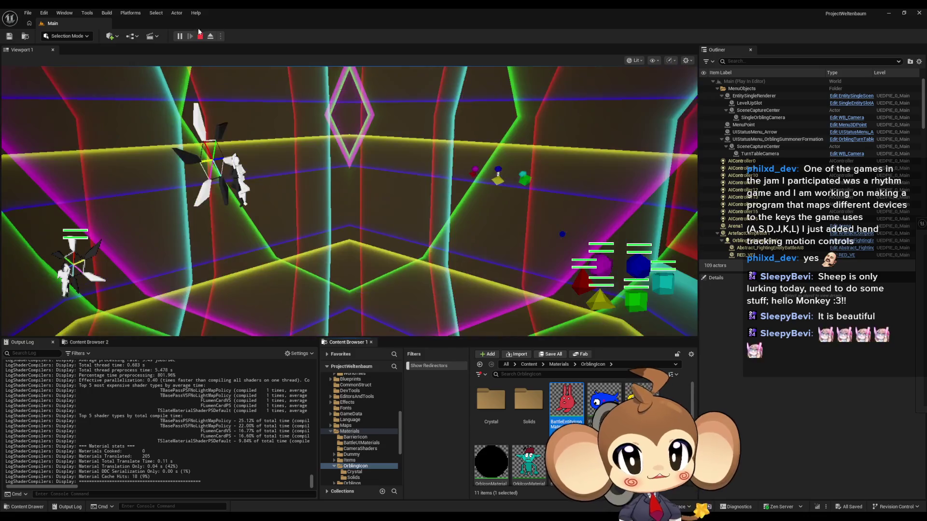
{"action": "left_click", "coordinate": [200, 36]}
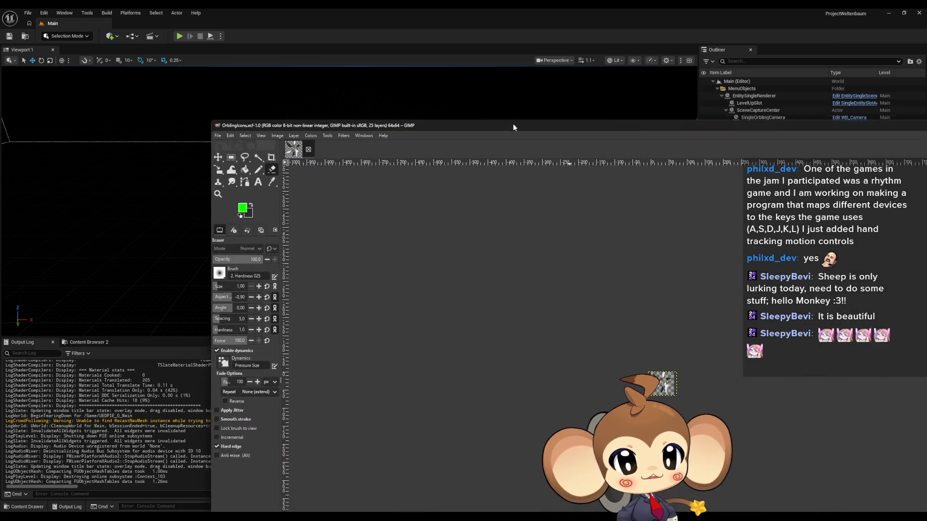
Move the GIMP window aside and return Unreal's Content Browser to the Content root
{"action": "mouse_move", "coordinate": [513, 124]}
{"action": "left_mouse_down"}
{"action": "mouse_move", "coordinate": [137, 10]}
{"action": "mouse_move", "coordinate": [219, 13]}
{"action": "mouse_move", "coordinate": [297, 42]}
{"action": "left_mouse_up"}
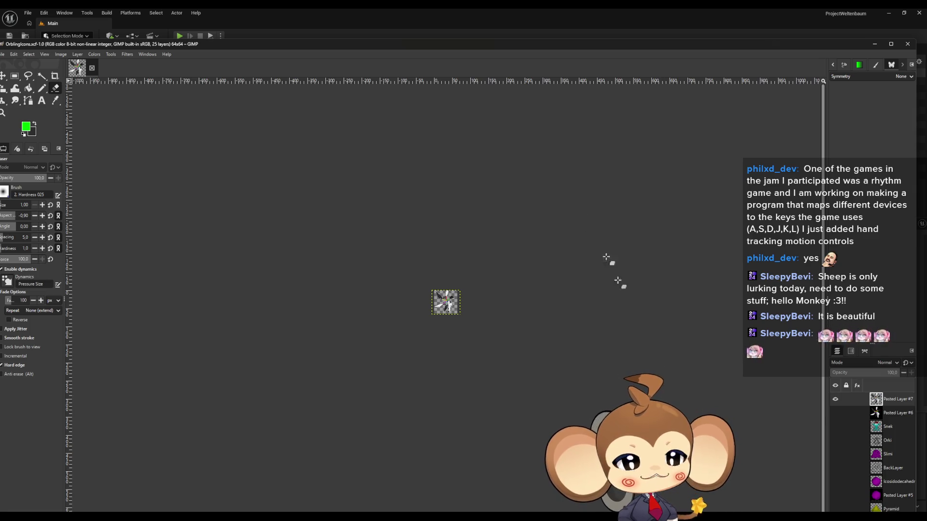
{"action": "left_click_drag", "start_coordinate": [228, 48], "coordinate": [724, 51]}
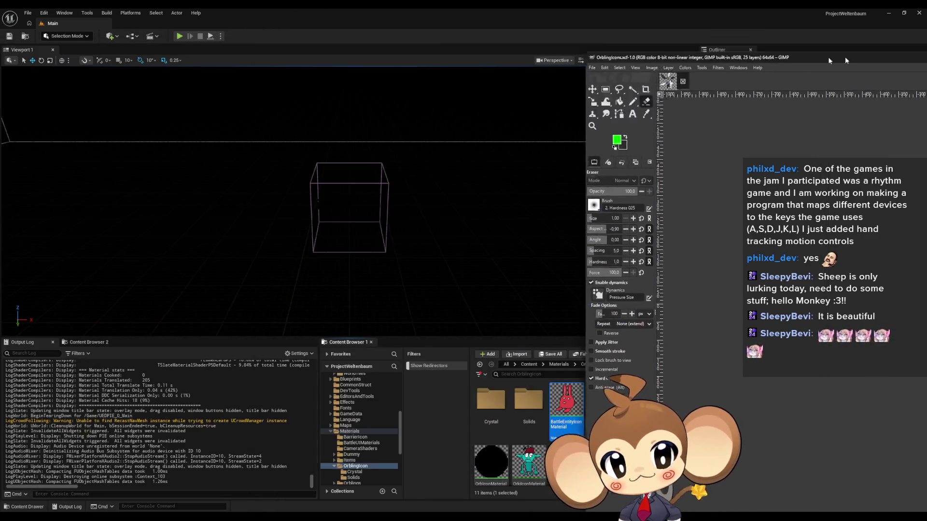
{"action": "left_click", "coordinate": [362, 241]}
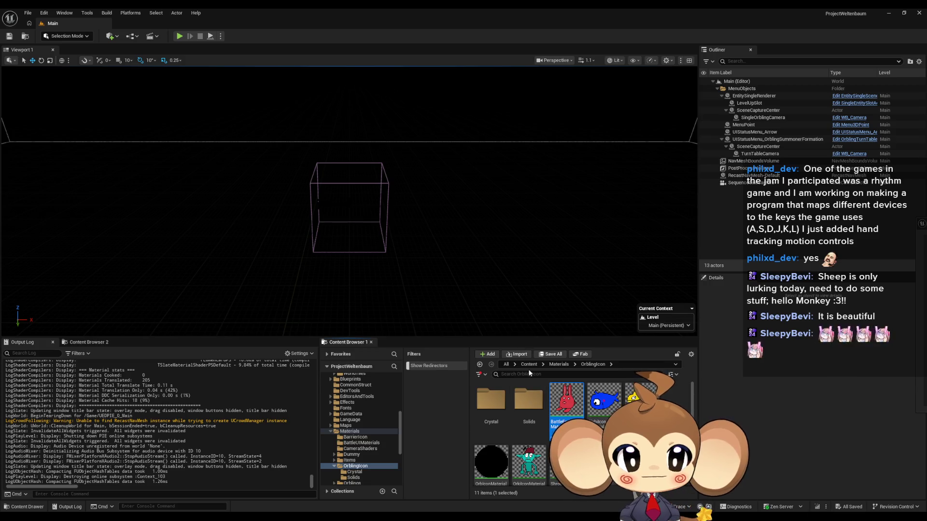
{"action": "key", "text": "alt+Left"}
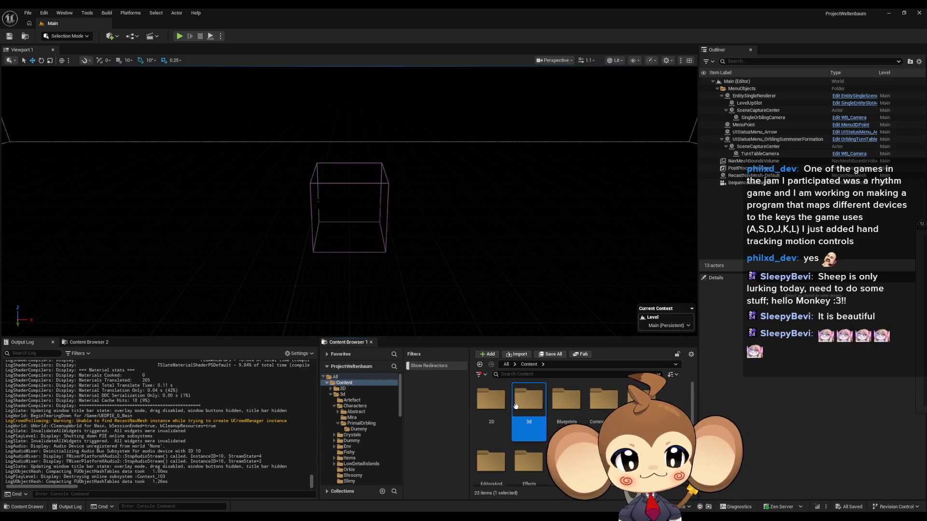
Browse to Content/3d/Characters/PrimalOrbling/Dummy
{"action": "double_click", "coordinate": [529, 400]}
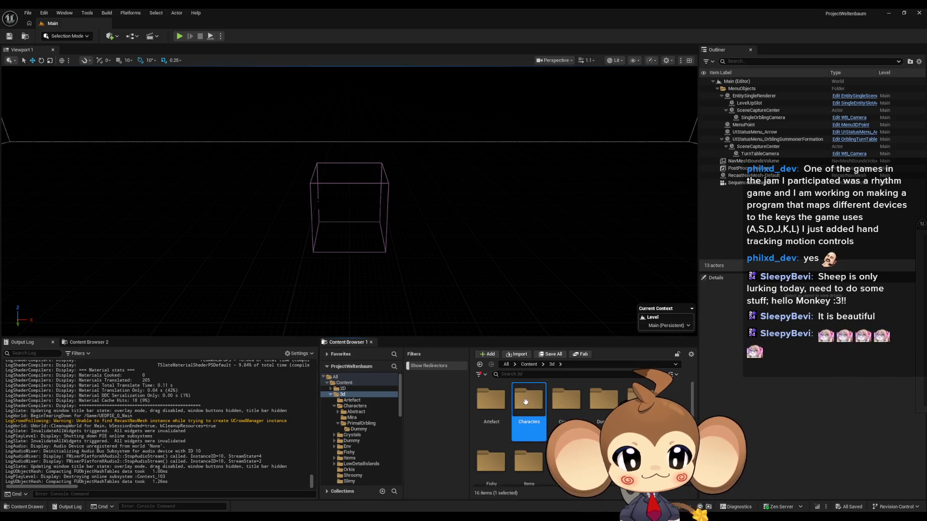
{"action": "double_click", "coordinate": [525, 398]}
{"action": "double_click", "coordinate": [567, 399]}
{"action": "double_click", "coordinate": [491, 399]}
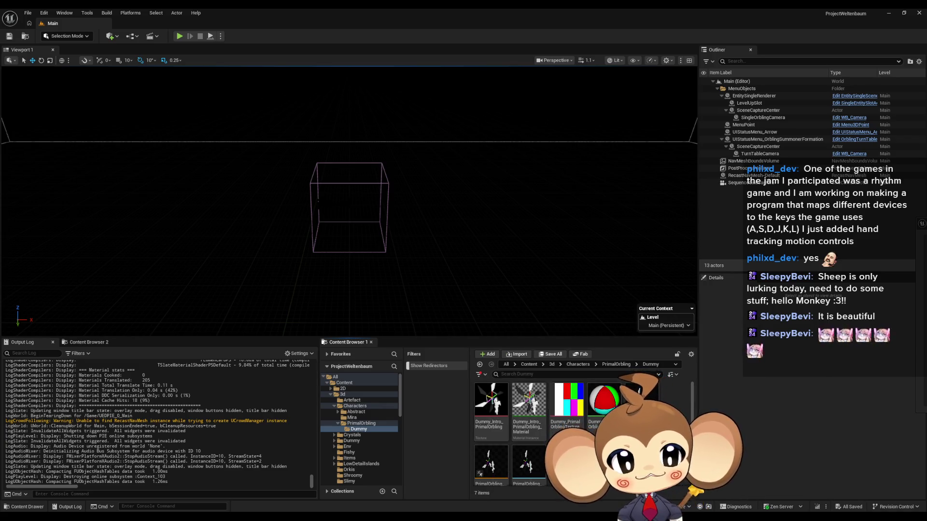
Place the PrimalOrbling mesh at the origin, frame it, and make the viewport full screen
{"action": "left_click_drag", "start_coordinate": [641, 398], "coordinate": [354, 211]}
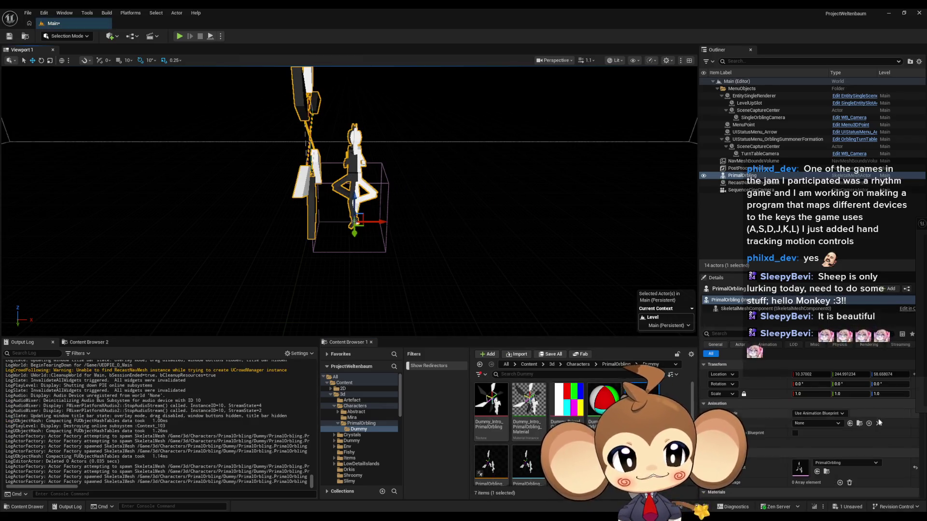
{"action": "left_click", "coordinate": [915, 377]}
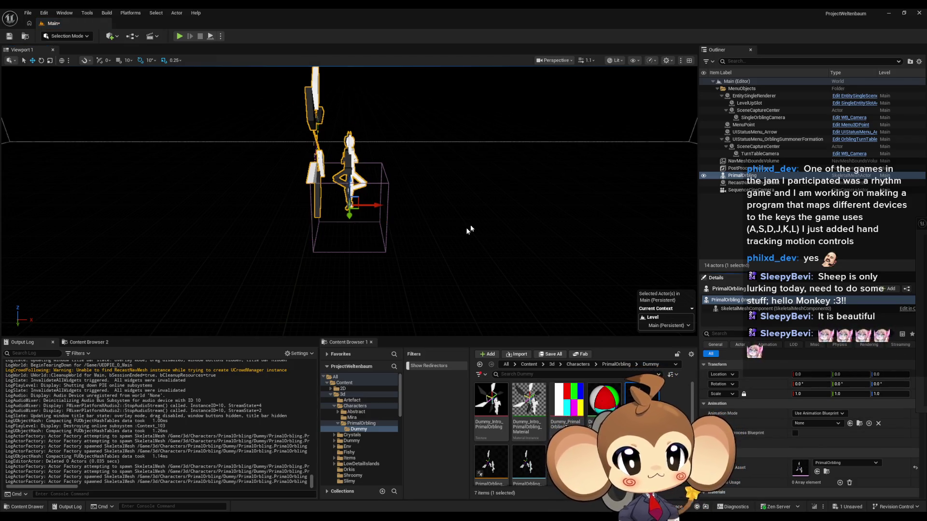
{"action": "key", "text": "f"}
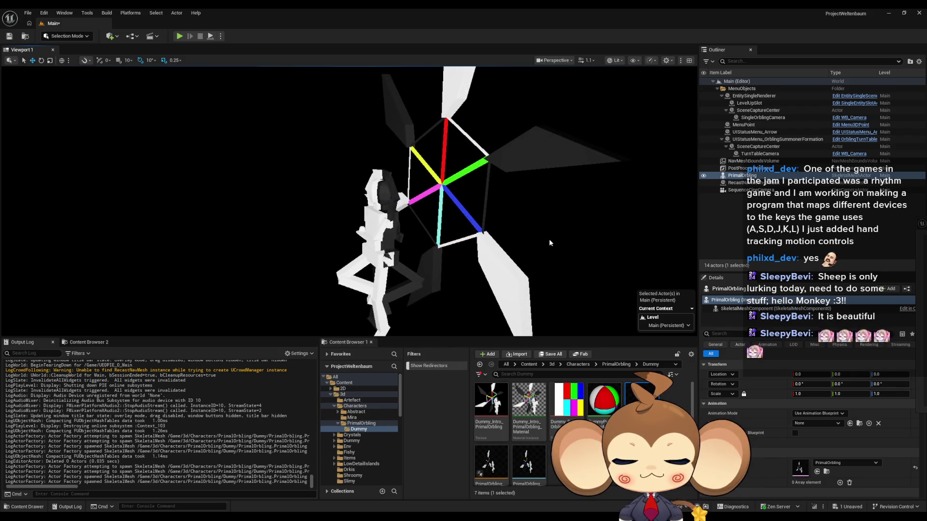
{"action": "key", "text": "F11"}
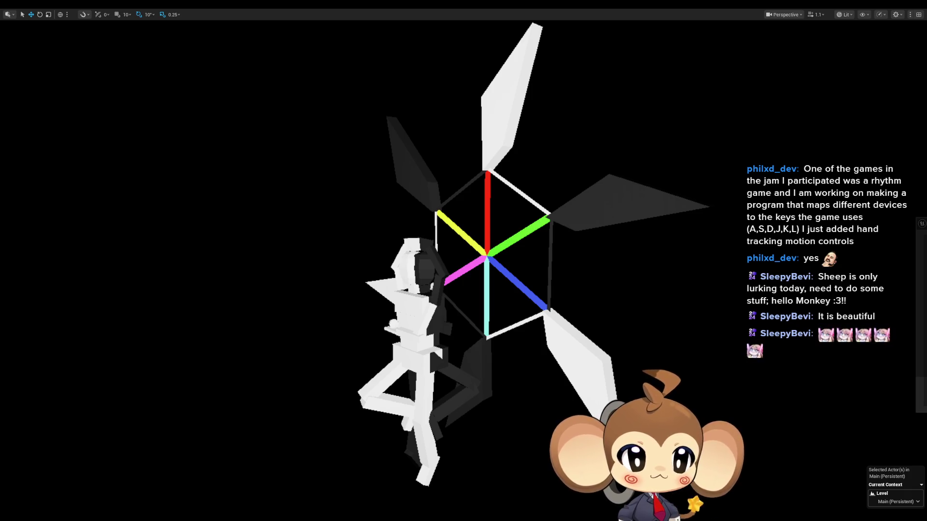
Snip the PrimalOrbling mesh view, then bring in and maximize GIMP's OrblingIcons window
{"action": "key", "text": "super+shift+s"}
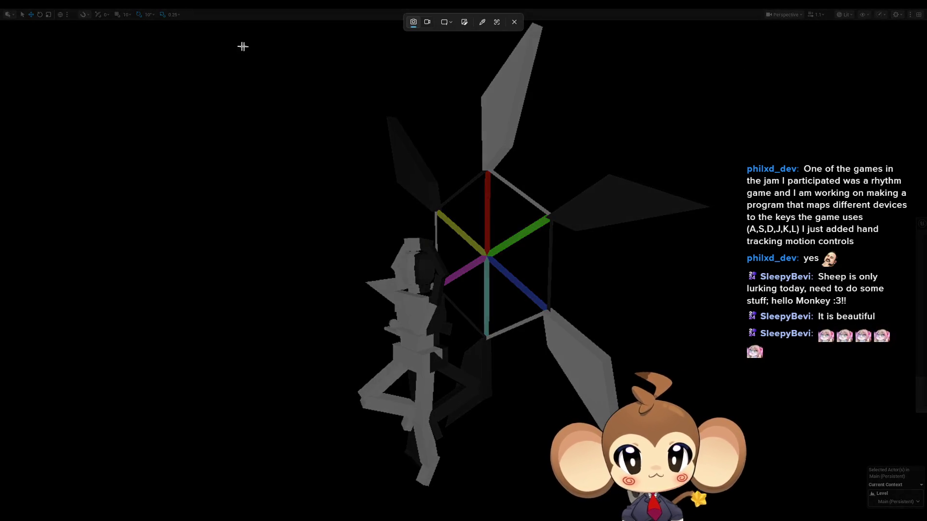
{"action": "mouse_move", "coordinate": [213, 32]}
{"action": "left_mouse_down"}
{"action": "mouse_move", "coordinate": [739, 497]}
{"action": "mouse_move", "coordinate": [755, 496]}
{"action": "left_mouse_up"}
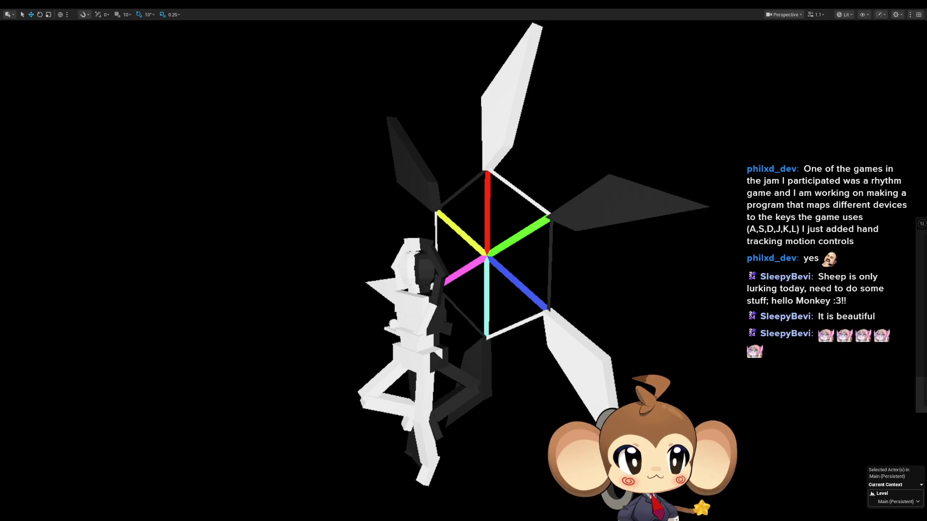
{"action": "left_click_drag", "start_coordinate": [926, 38], "coordinate": [341, 39]}
{"action": "double_click", "coordinate": [342, 42]}
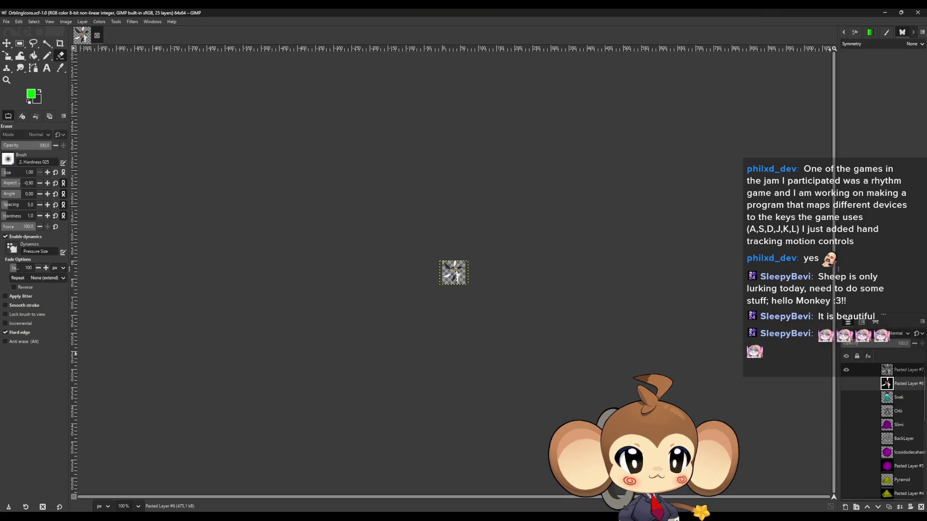
Replace the old pasted layer with the new mesh capture and begin scaling it proportionally
{"action": "key", "text": "Delete"}
{"action": "key", "text": "ctrl+z"}
{"action": "key", "text": "ctrl+z"}
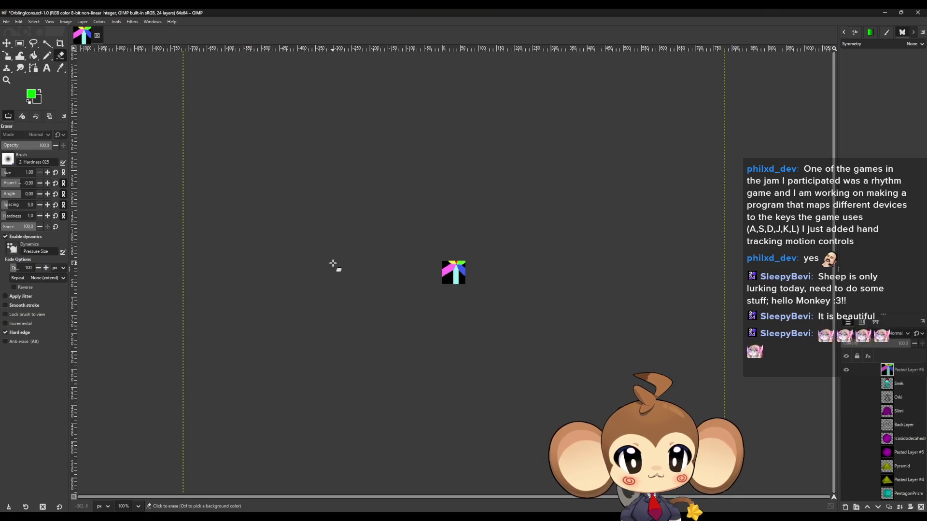
{"action": "key", "text": "shift+s"}
{"action": "left_click", "coordinate": [300, 250]}
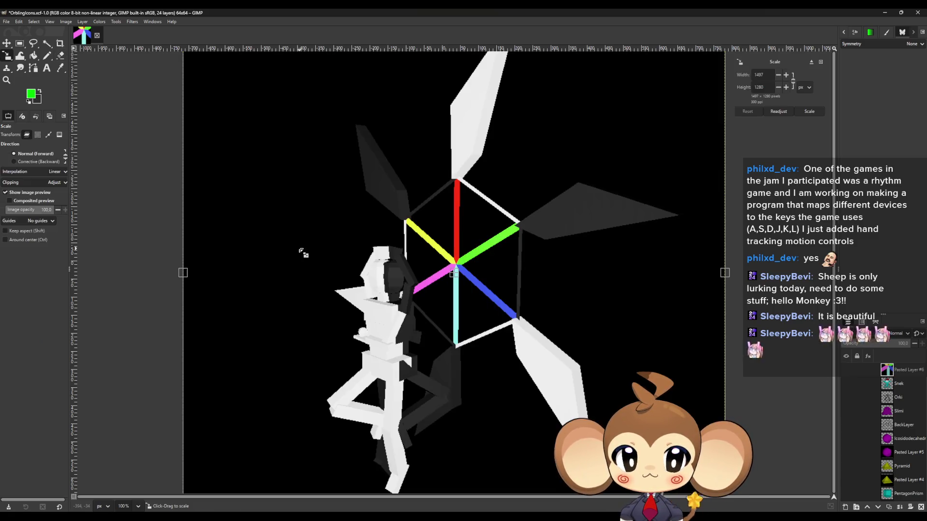
{"action": "scroll", "coordinate": [260, 152], "scroll_direction": "down", "scroll_amount": 3, "text": "ctrl"}
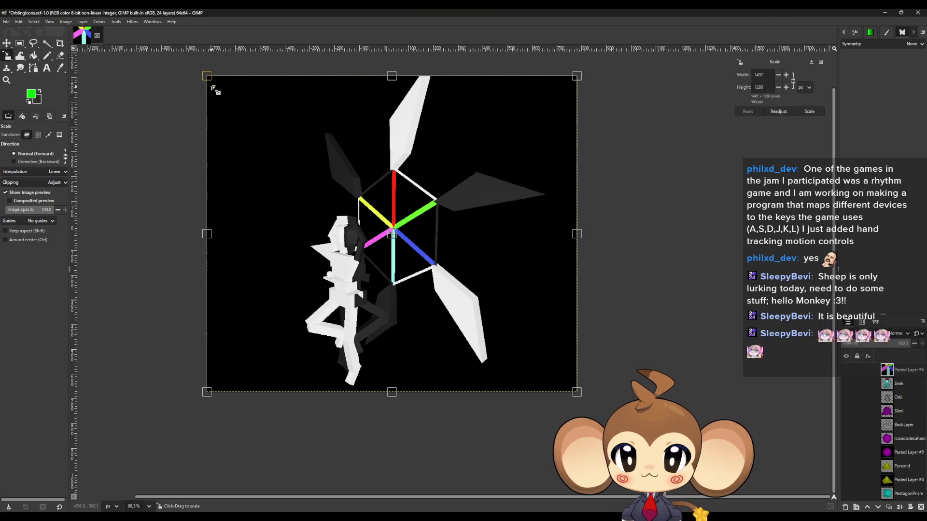
{"action": "mouse_move", "coordinate": [209, 81]}
{"action": "left_mouse_down", "text": "ctrl+shift"}
{"action": "mouse_move", "coordinate": [248, 132]}
{"action": "mouse_move", "coordinate": [277, 139]}
{"action": "mouse_move", "coordinate": [336, 186]}
{"action": "left_mouse_up", "text": "ctrl+shift"}
Resize the pasted render to 77×62 pixels and apply the scale
{"action": "left_click_drag", "start_coordinate": [456, 320], "coordinate": [595, 341], "text": "ctrl+shift"}
{"action": "scroll", "coordinate": [401, 232], "scroll_direction": "up", "scroll_amount": 3, "text": "ctrl"}
{"action": "scroll", "coordinate": [400, 231], "scroll_direction": "up", "scroll_amount": 5, "text": "ctrl"}
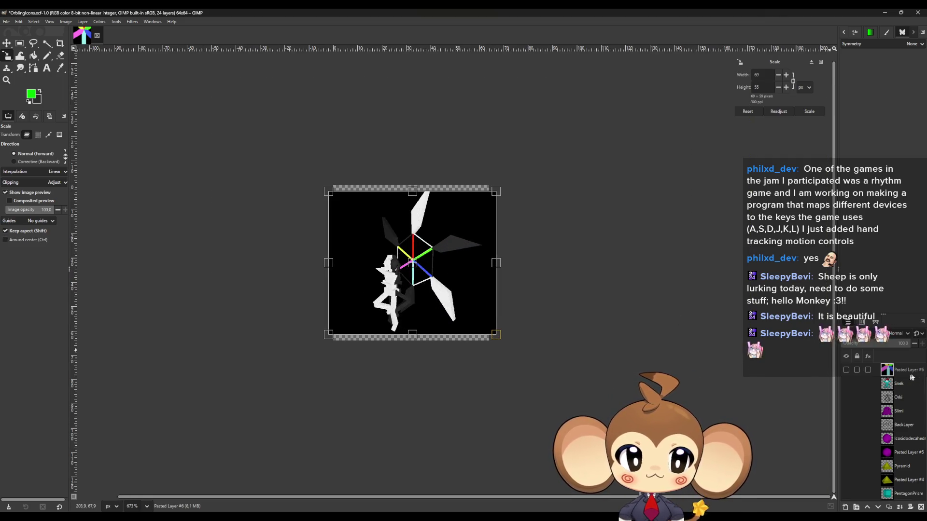
{"action": "left_click", "coordinate": [888, 348]}
{"action": "left_click_drag", "start_coordinate": [330, 192], "coordinate": [306, 185]}
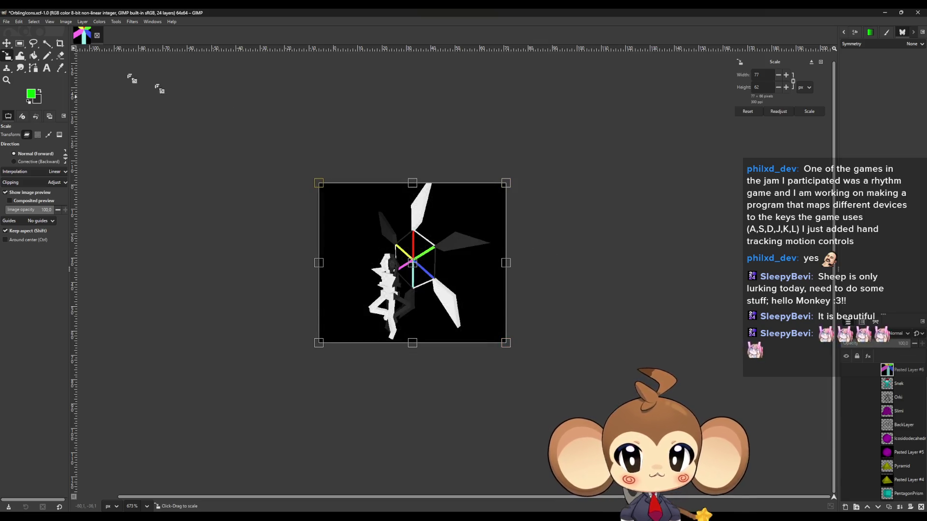
{"action": "left_click", "coordinate": [7, 44]}
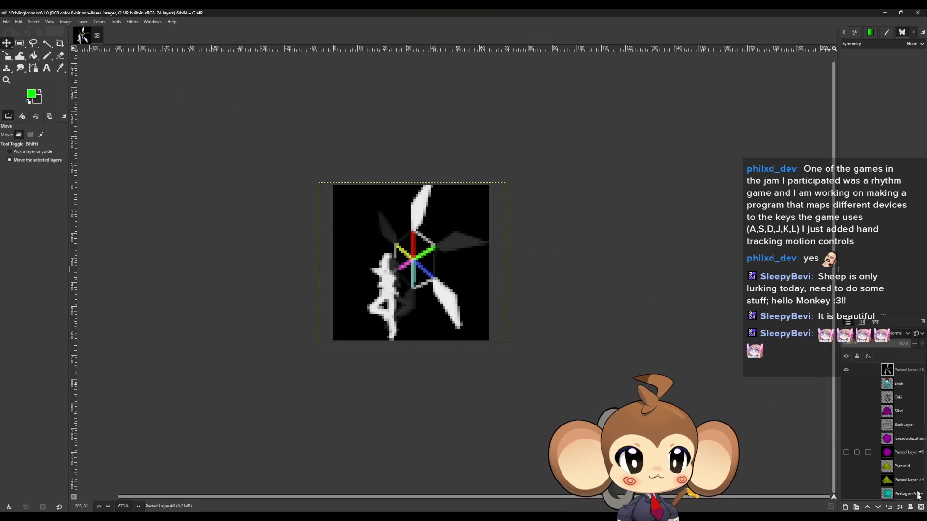
Duplicate the scaled layer and select its black background with Fuzzy Select
{"action": "left_click", "coordinate": [888, 508]}
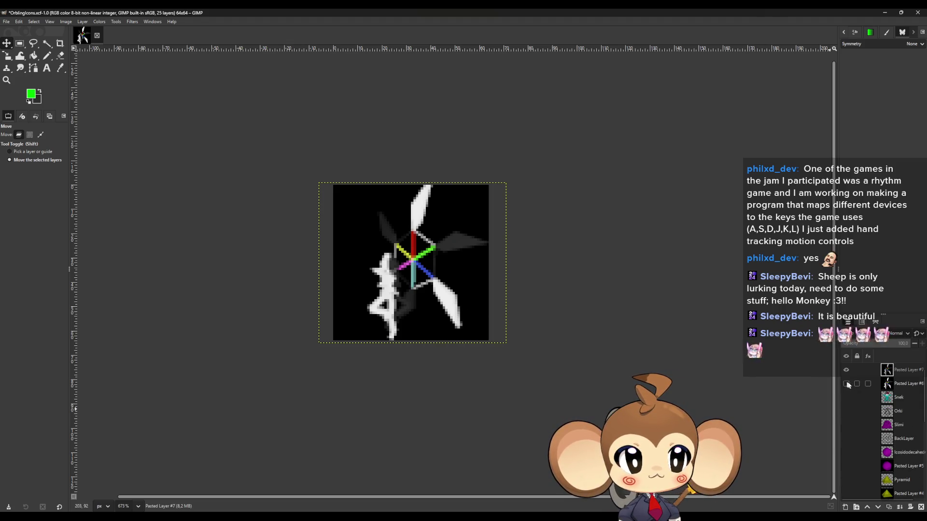
{"action": "scroll", "coordinate": [470, 320], "scroll_direction": "up", "scroll_amount": 5}
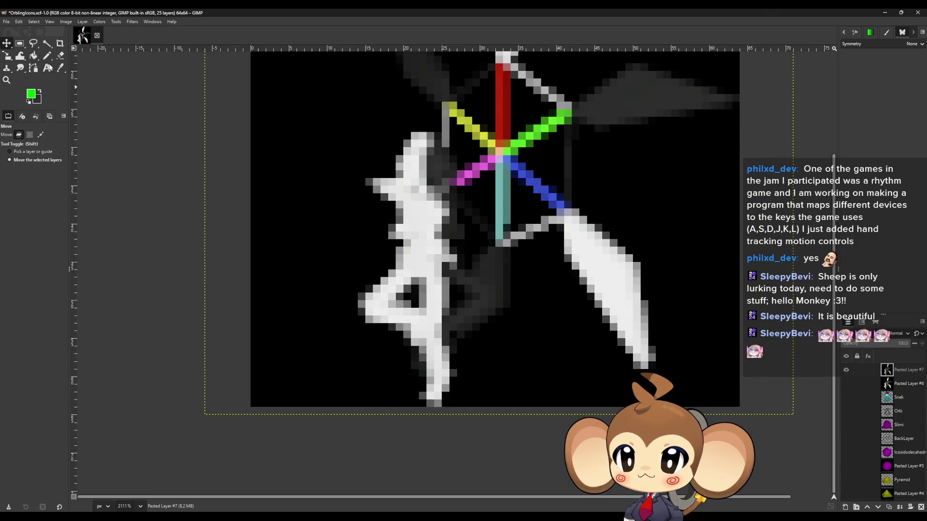
{"action": "left_click", "coordinate": [58, 57]}
{"action": "left_click", "coordinate": [47, 44]}
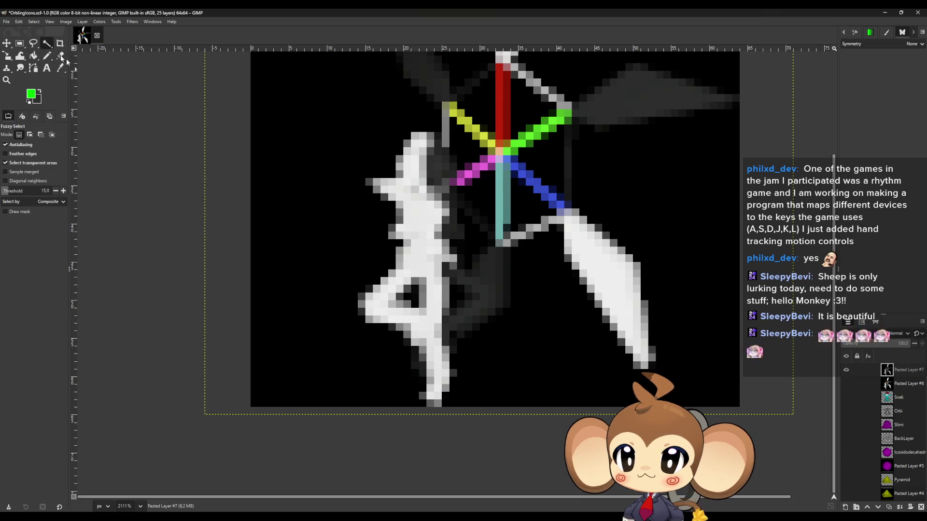
{"action": "left_click", "coordinate": [326, 230]}
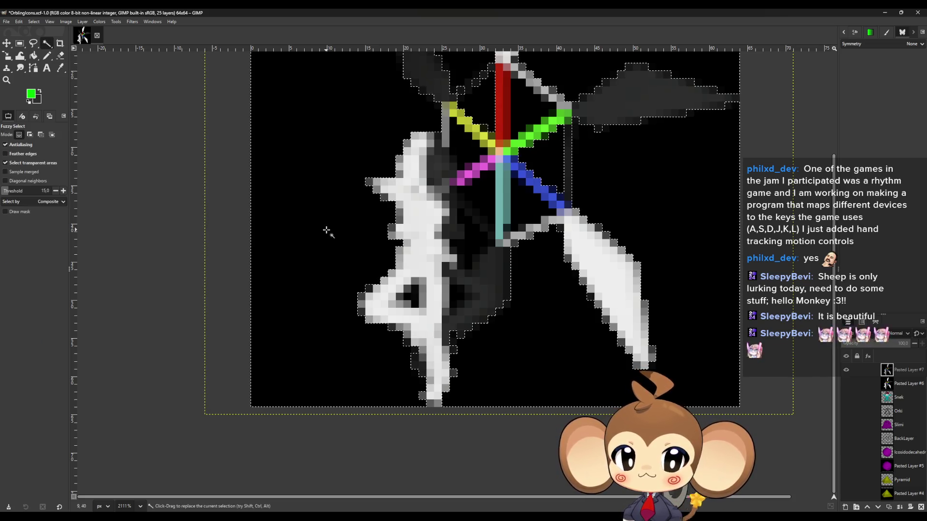
{"action": "scroll", "coordinate": [527, 212], "scroll_direction": "down", "scroll_amount": 2}
{"action": "scroll", "coordinate": [551, 180], "scroll_direction": "up", "scroll_amount": 1}
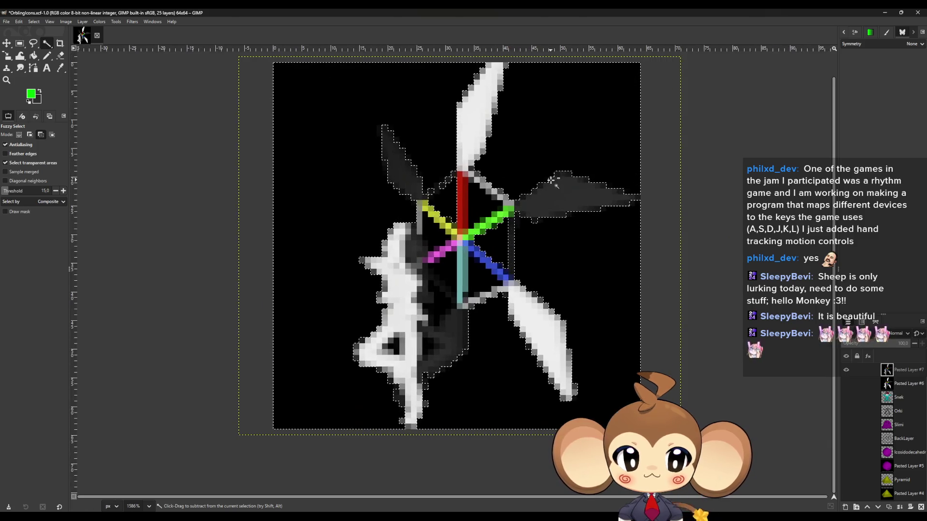
Clear the selected black background to transparency
{"action": "scroll", "coordinate": [550, 179], "scroll_direction": "up", "scroll_amount": 1}
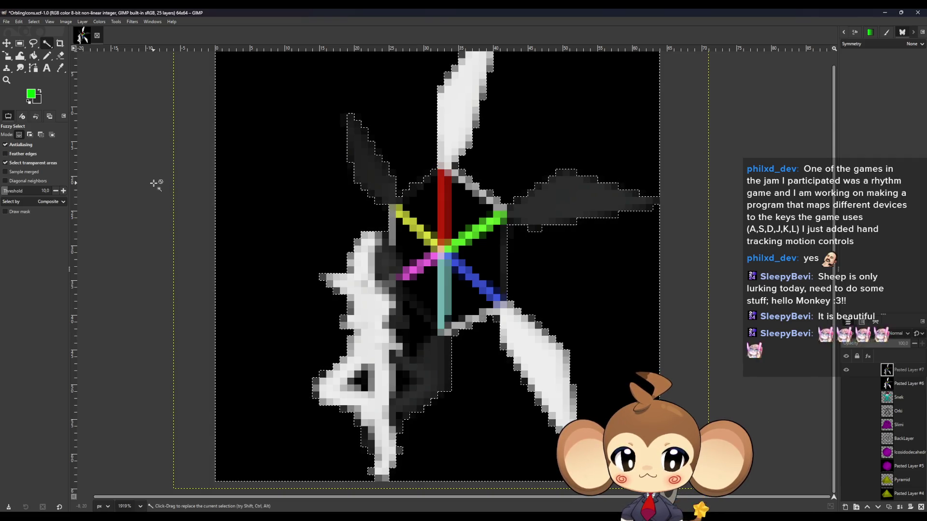
{"action": "scroll", "coordinate": [227, 179], "scroll_direction": "up", "scroll_amount": 1}
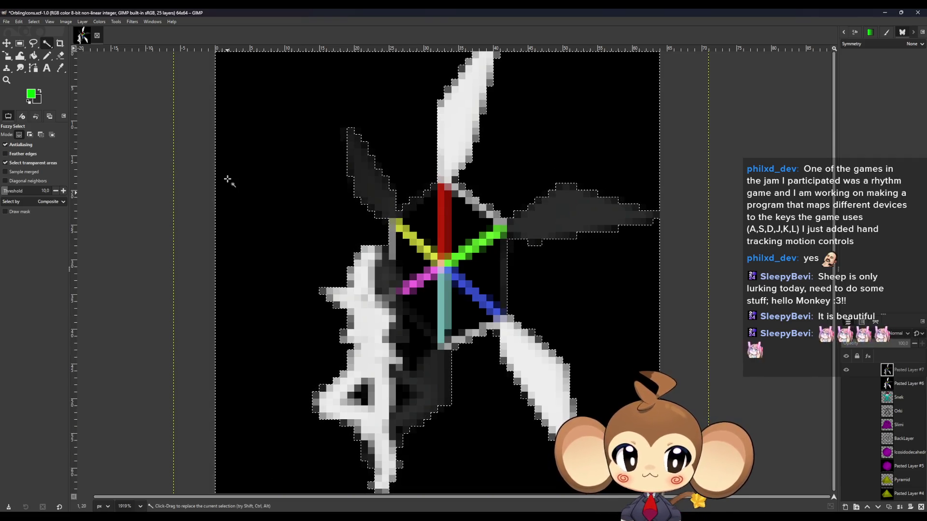
{"action": "key", "text": "Delete"}
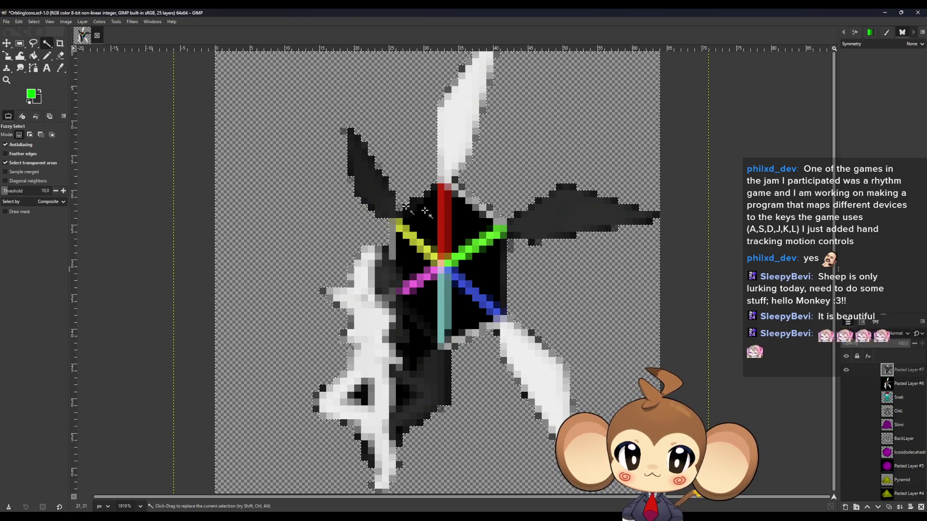
Select and delete the five black wedges between the coloured spokes
{"action": "left_click", "coordinate": [461, 229]}
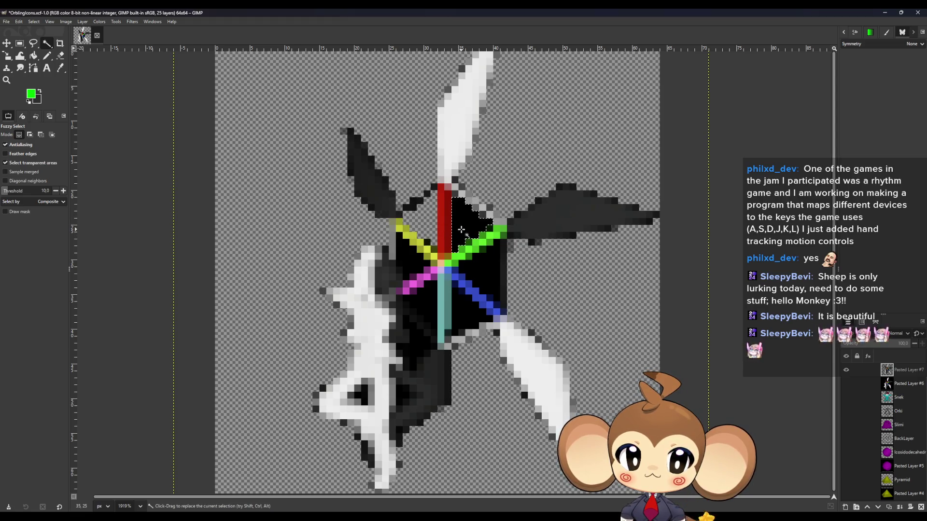
{"action": "left_click", "coordinate": [489, 274]}
{"action": "key", "text": "Delete"}
{"action": "left_click", "coordinate": [471, 309]}
{"action": "key", "text": "Delete"}
{"action": "left_click", "coordinate": [424, 306]}
{"action": "key", "text": "Delete"}
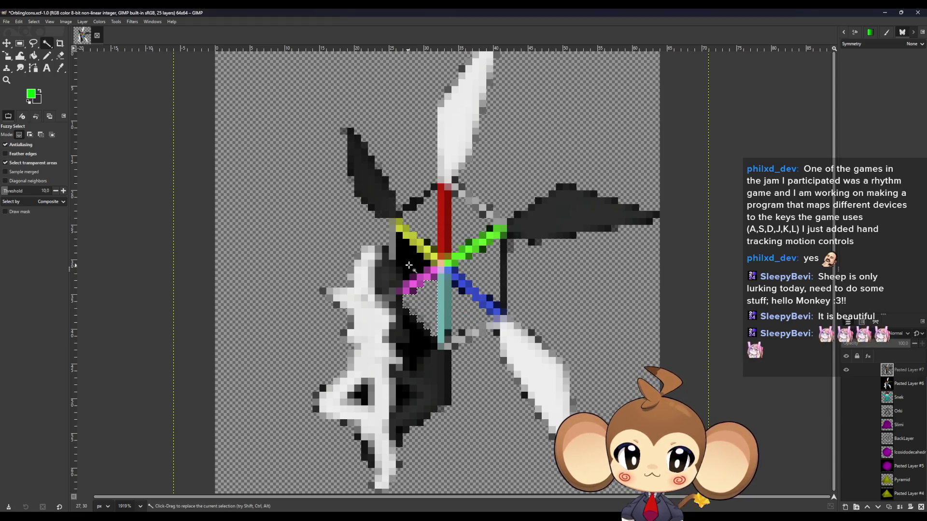
{"action": "left_click", "coordinate": [411, 251]}
{"action": "key", "text": "Delete"}
Select and delete the black patch beside the white figure
{"action": "left_click", "coordinate": [410, 364]}
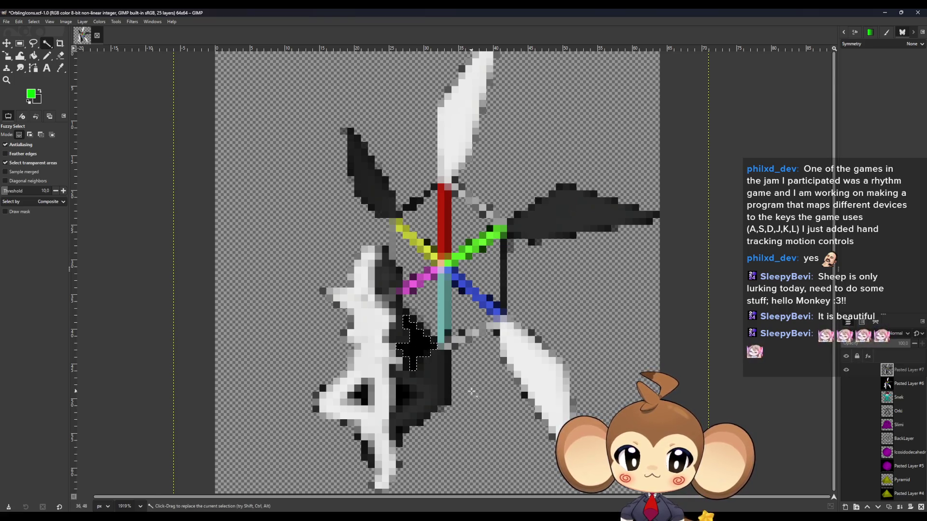
{"action": "key", "text": "Delete"}
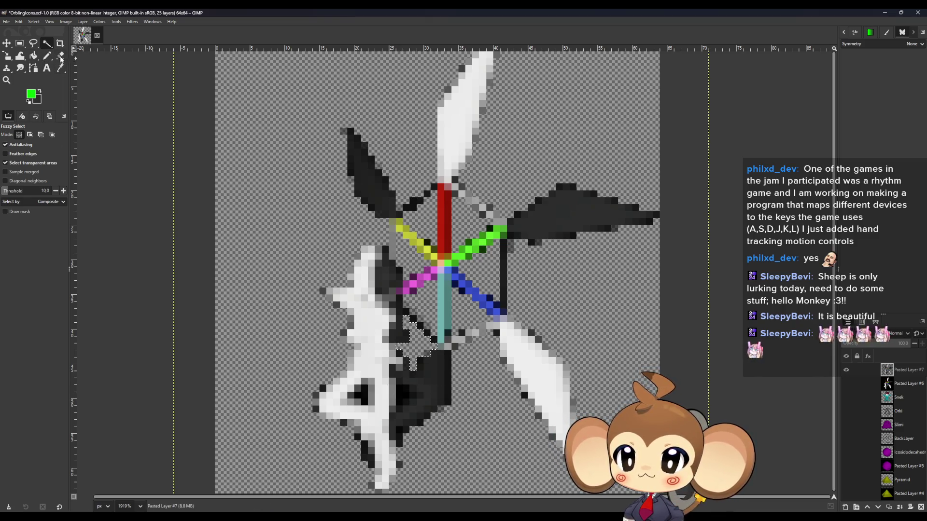
{"action": "key", "text": "shift+e"}
{"action": "scroll", "coordinate": [322, 381], "scroll_direction": "up", "scroll_amount": 4}
{"action": "scroll", "coordinate": [323, 381], "scroll_direction": "up", "scroll_amount": 2}
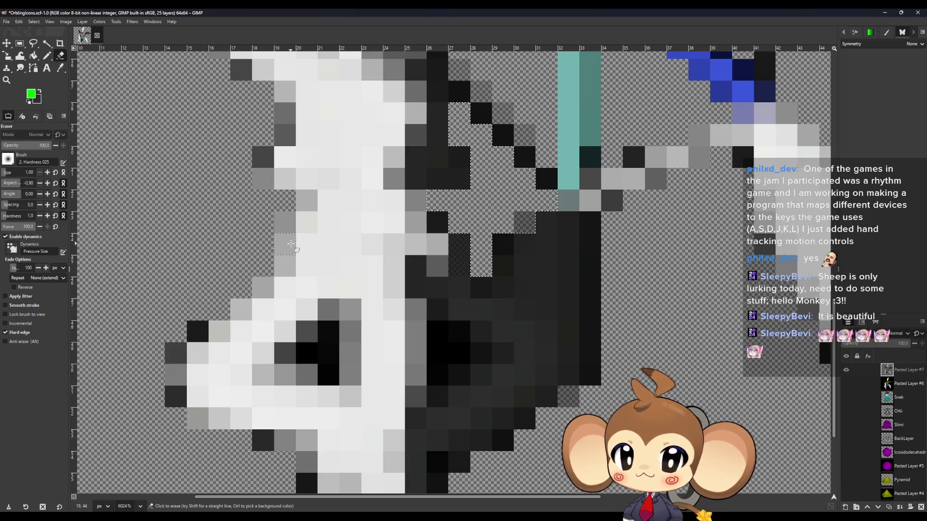
Deselect all and erase the leftover dark pixels beside the white figure with the Eraser
{"action": "key", "text": "r"}
{"action": "left_click", "coordinate": [118, 136]}
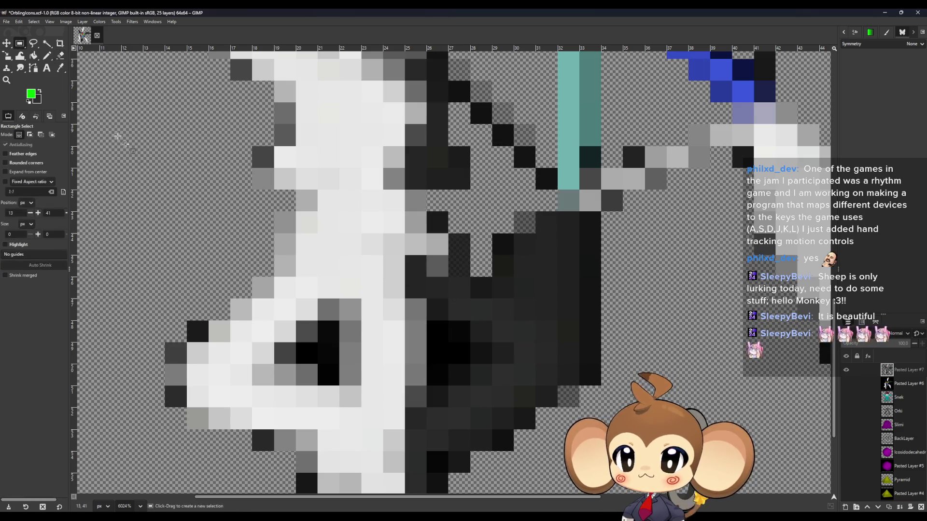
{"action": "left_click", "coordinate": [61, 56]}
{"action": "mouse_move", "coordinate": [328, 352]}
{"action": "left_mouse_down"}
{"action": "mouse_move", "coordinate": [324, 368]}
{"action": "mouse_move", "coordinate": [330, 340]}
{"action": "left_mouse_up"}
{"action": "mouse_move", "coordinate": [430, 355]}
{"action": "left_mouse_down"}
{"action": "mouse_move", "coordinate": [433, 372]}
{"action": "mouse_move", "coordinate": [438, 348]}
{"action": "mouse_move", "coordinate": [453, 358]}
{"action": "mouse_move", "coordinate": [437, 332]}
{"action": "left_mouse_up"}
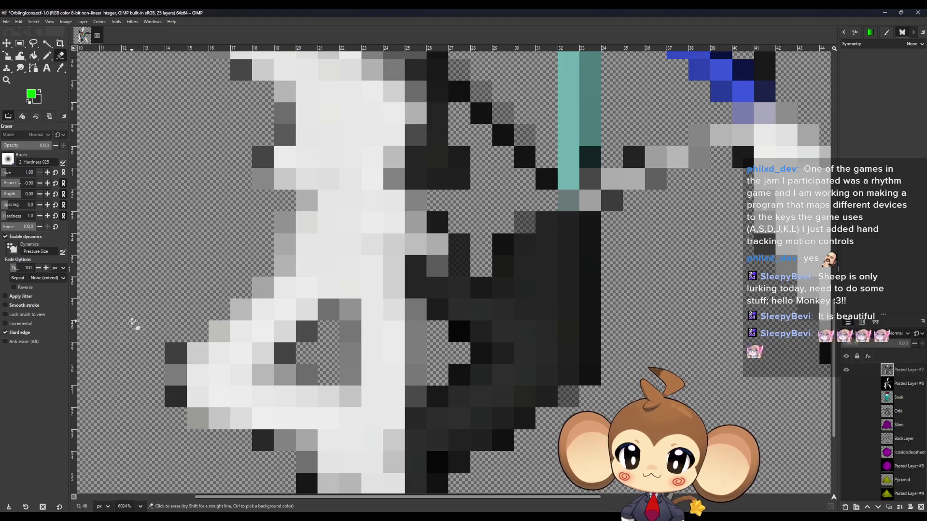
{"action": "scroll", "coordinate": [131, 321], "scroll_direction": "down", "scroll_amount": 2}
{"action": "scroll", "coordinate": [294, 461], "scroll_direction": "up", "scroll_amount": 3}
{"action": "scroll", "coordinate": [274, 422], "scroll_direction": "down", "scroll_amount": 3}
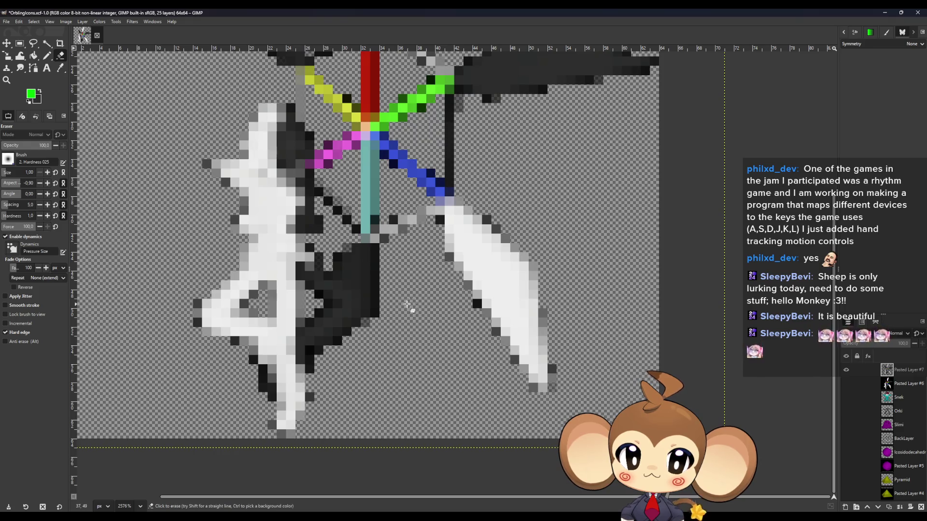
{"action": "scroll", "coordinate": [393, 328], "scroll_direction": "up", "scroll_amount": 1}
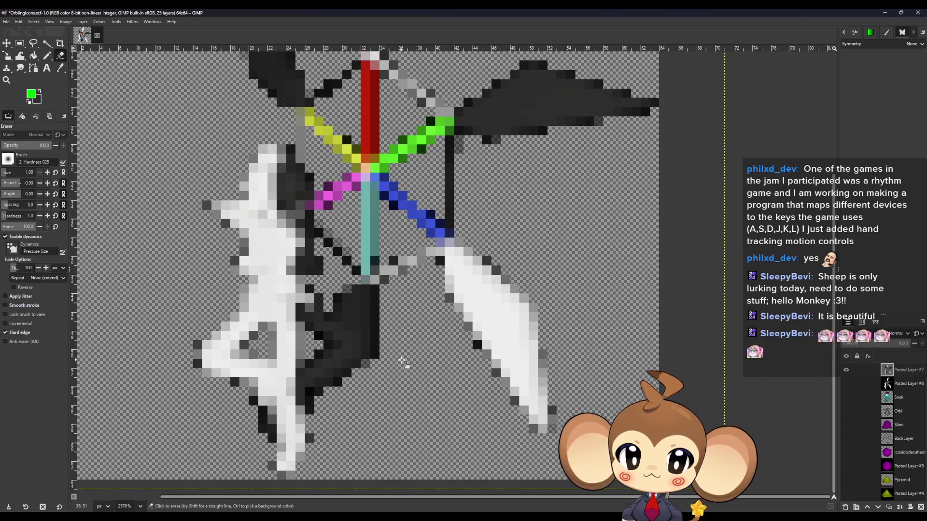
{"action": "scroll", "coordinate": [400, 361], "scroll_direction": "down", "scroll_amount": 2}
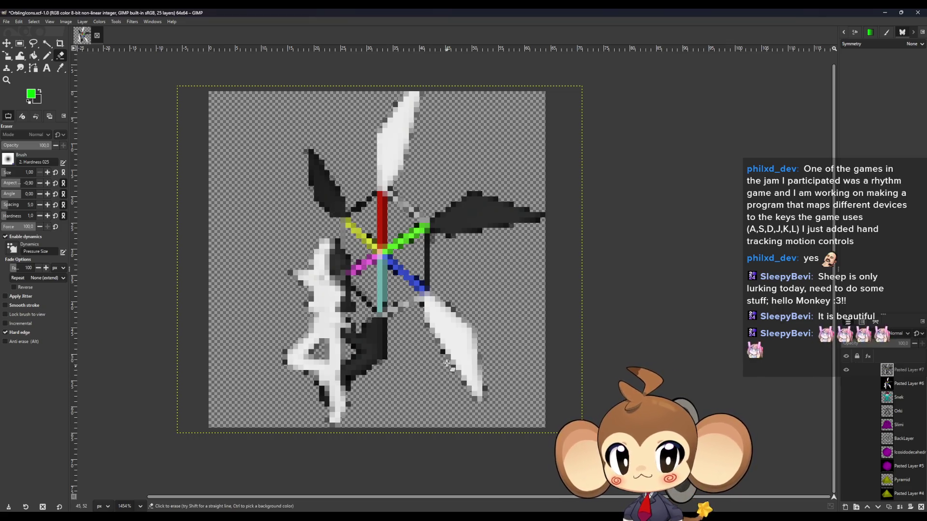
{"action": "left_click", "coordinate": [7, 22]}
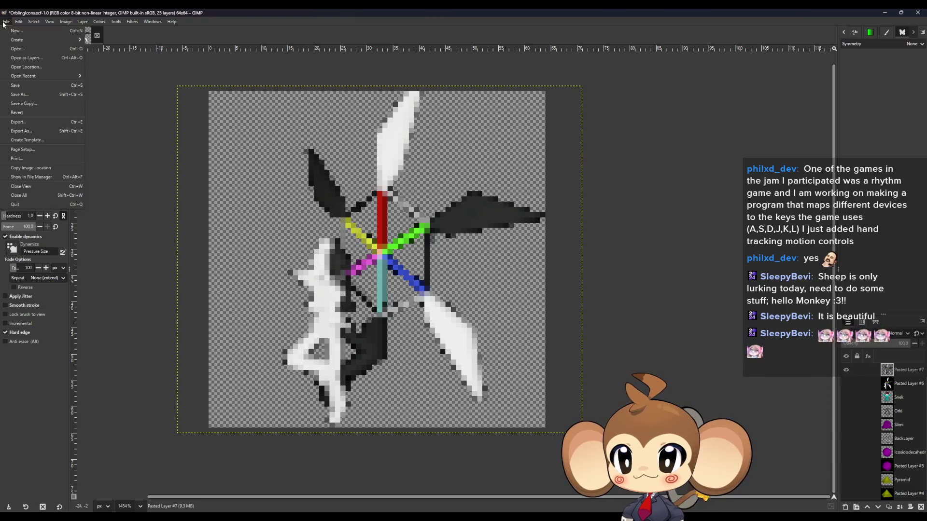
Export the icon as PNG, overwriting Dummy_Intro_PrimalOrbling.png in the IntroBattles folder
{"action": "left_click", "coordinate": [27, 131]}
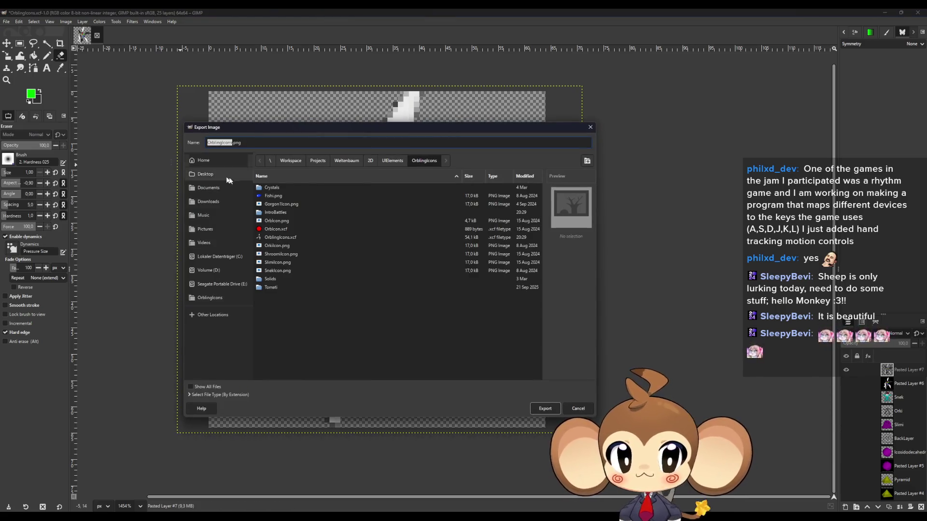
{"action": "double_click", "coordinate": [277, 216]}
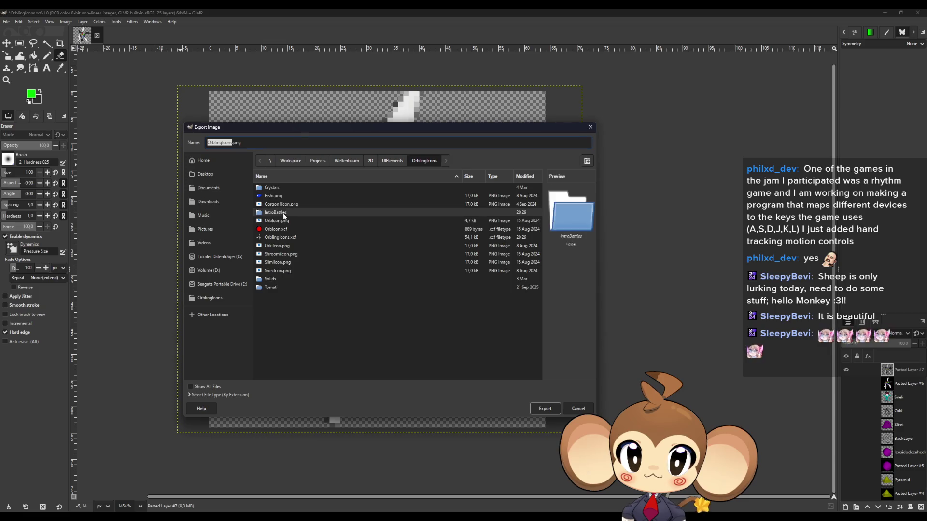
{"action": "left_click", "coordinate": [296, 188]}
{"action": "left_click", "coordinate": [550, 412]}
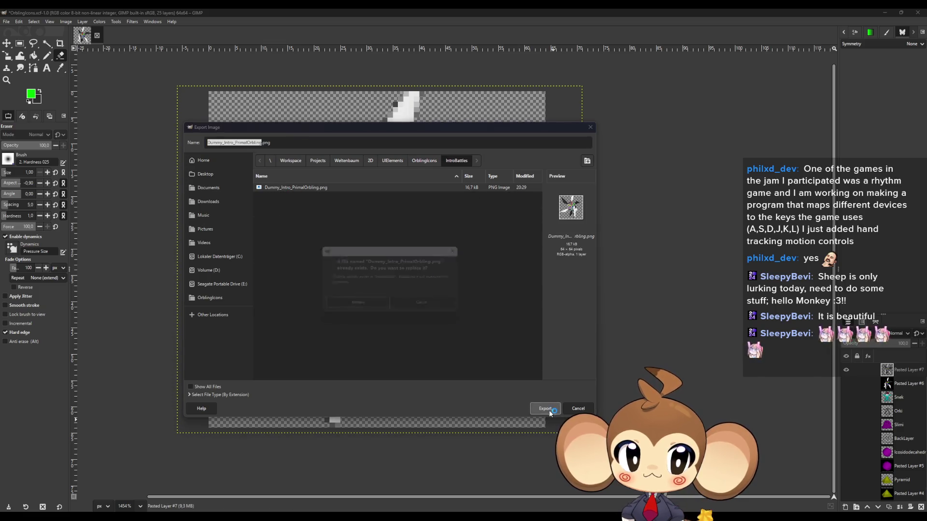
{"action": "key", "text": "Return"}
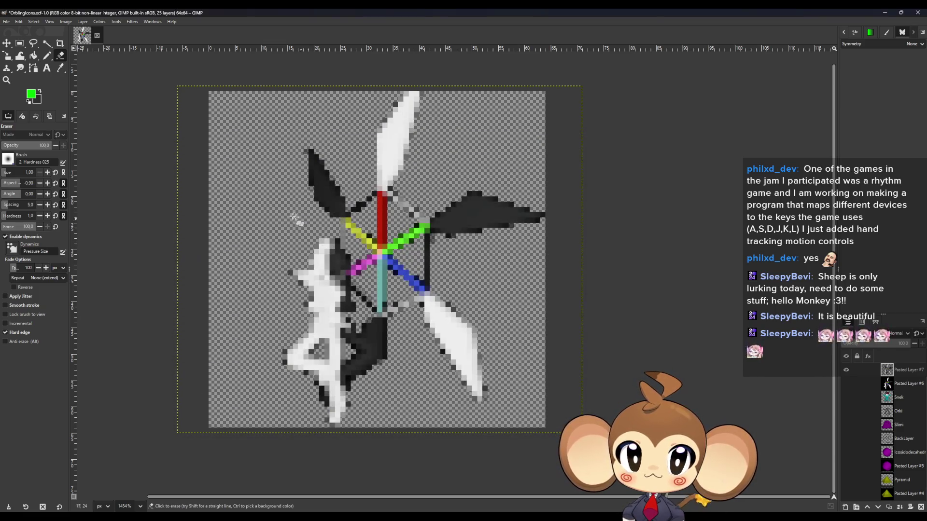
{"action": "left_click", "coordinate": [121, 221]}
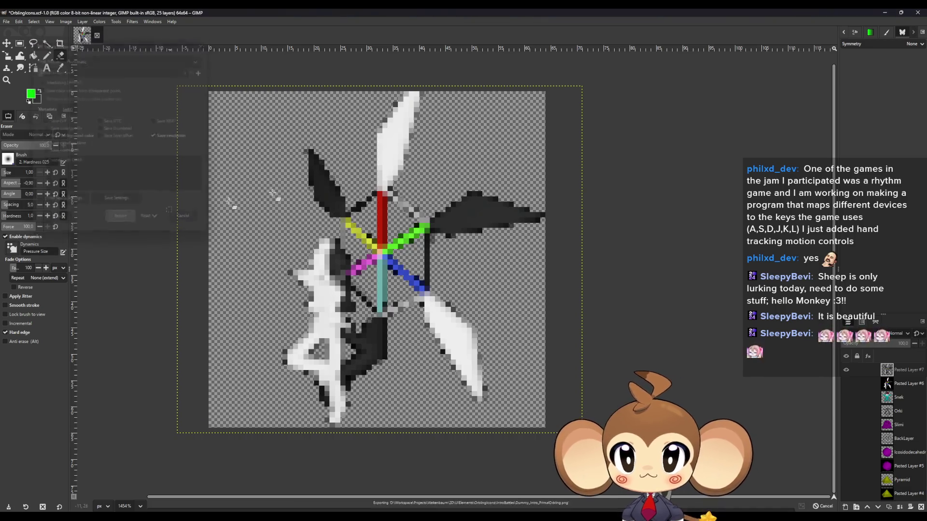
{"action": "left_click", "coordinate": [885, 13]}
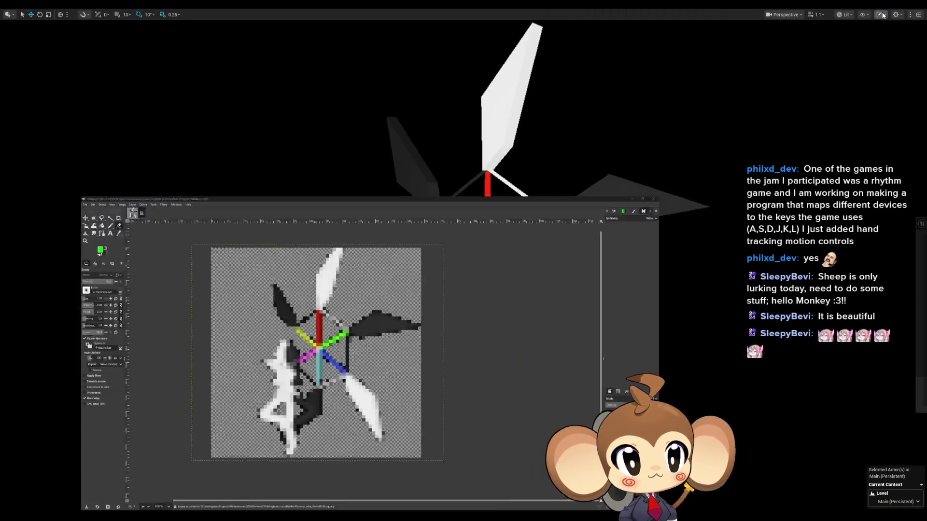
Reimport the Dummy_Intro_PrimalOrbling texture and delete the PrimalOrbling actor from the level
{"action": "key", "text": "F11"}
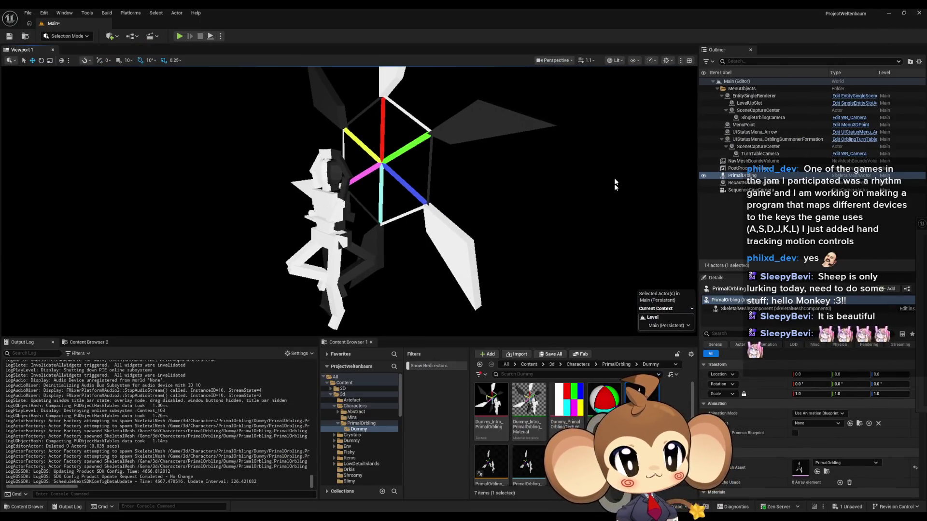
{"action": "right_click", "coordinate": [505, 401]}
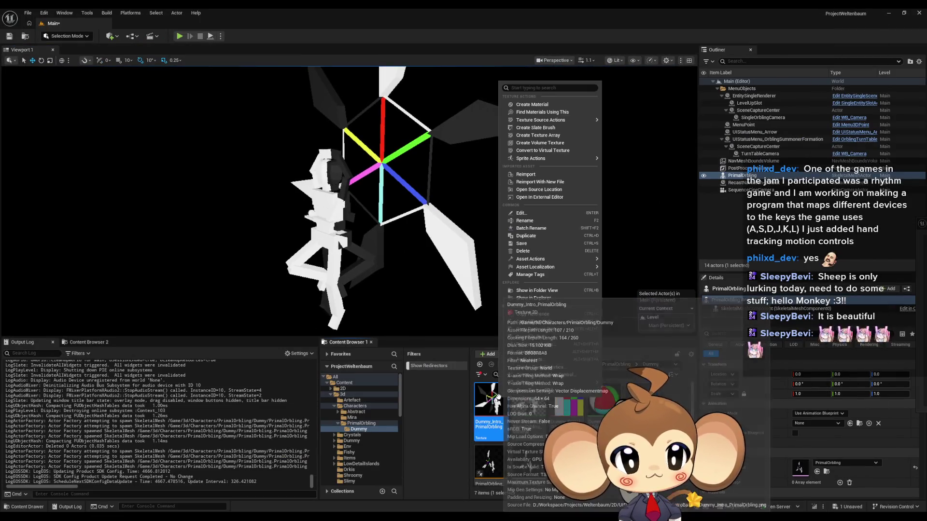
{"action": "left_click", "coordinate": [532, 175]}
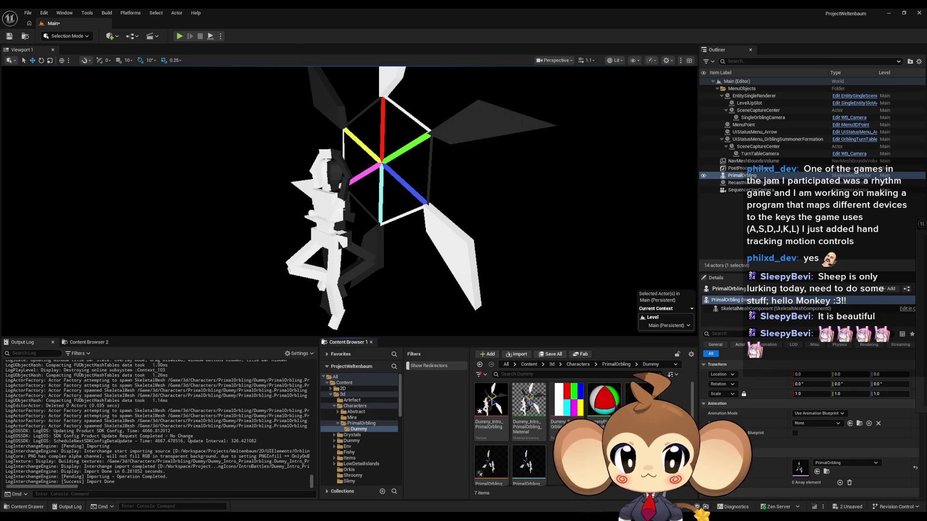
{"action": "key", "text": "Delete"}
{"action": "left_click", "coordinate": [178, 36]}
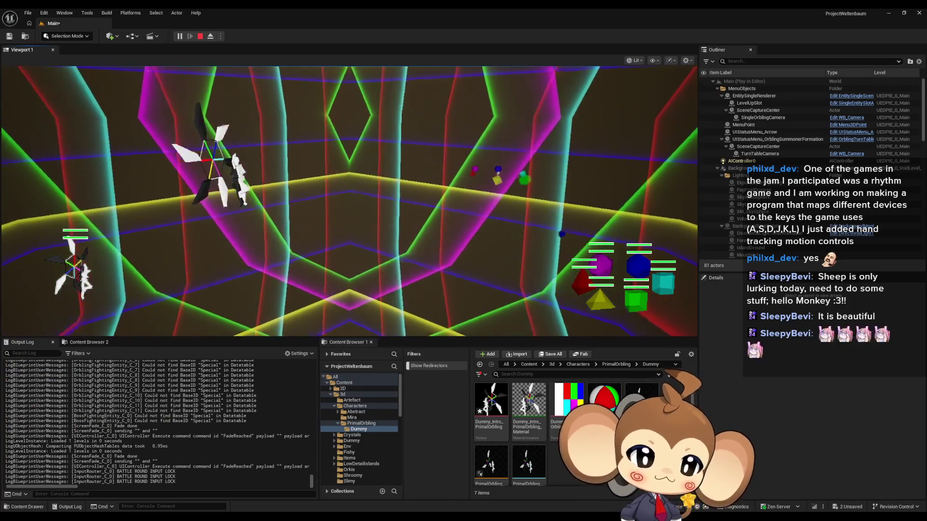
Test the battle in the Play in Editor session, then stop it
{"action": "left_click", "coordinate": [199, 37]}
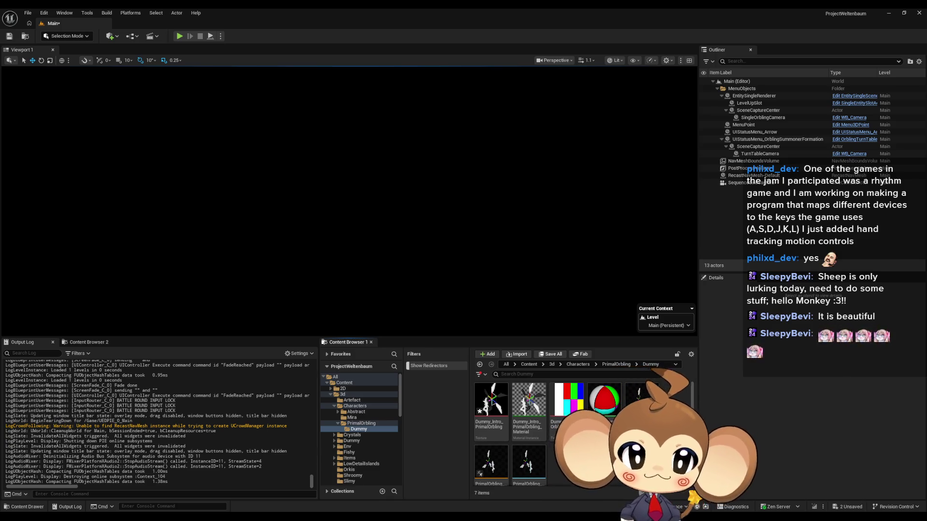
Navigate the Content Browser back up to the Content root folder
{"action": "mouse_move", "coordinate": [501, 400]}
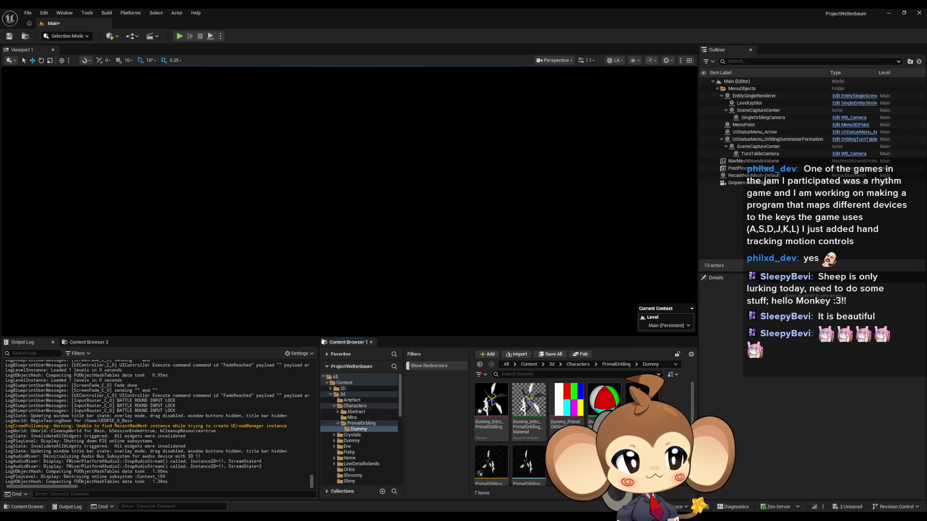
{"action": "left_click", "coordinate": [527, 365]}
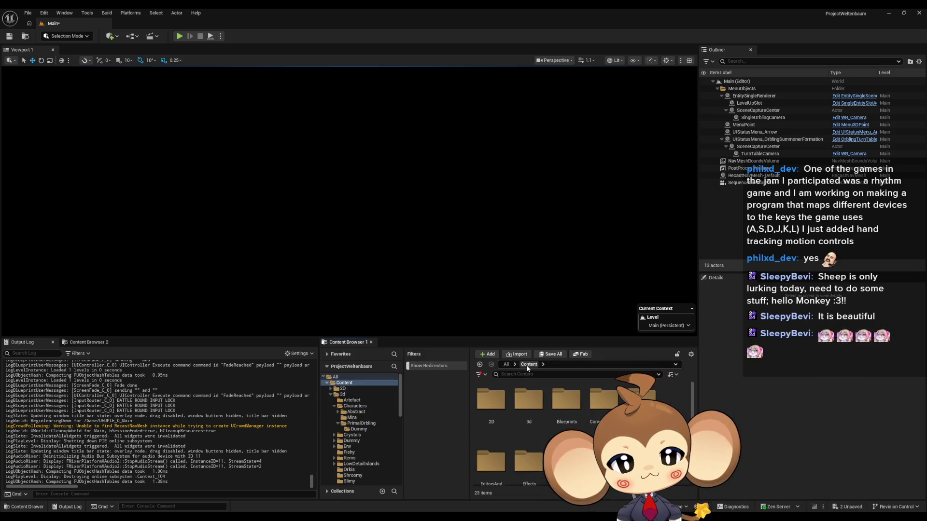
Open the BattleController blueprint from Content > Blueprints > BattleSystem
{"action": "double_click", "coordinate": [566, 401]}
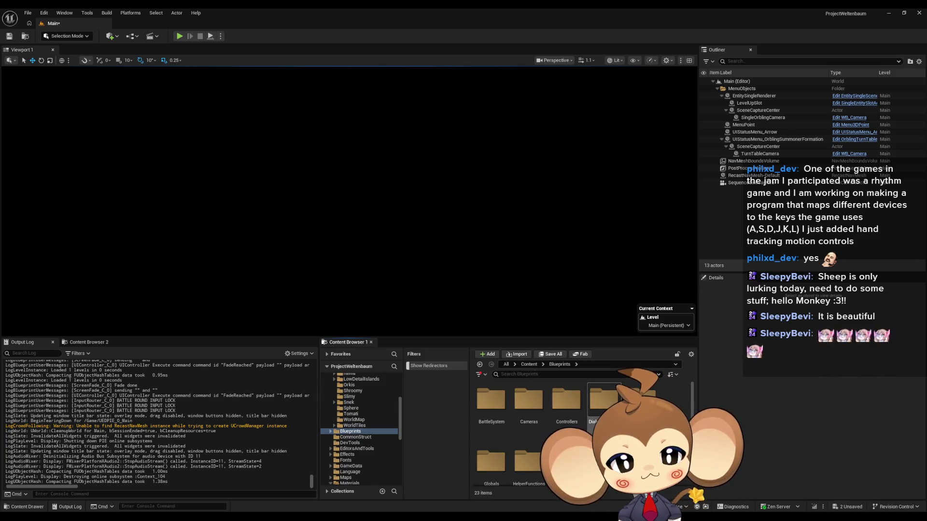
{"action": "double_click", "coordinate": [491, 401]}
{"action": "scroll", "coordinate": [554, 431], "scroll_direction": "down", "scroll_amount": 3}
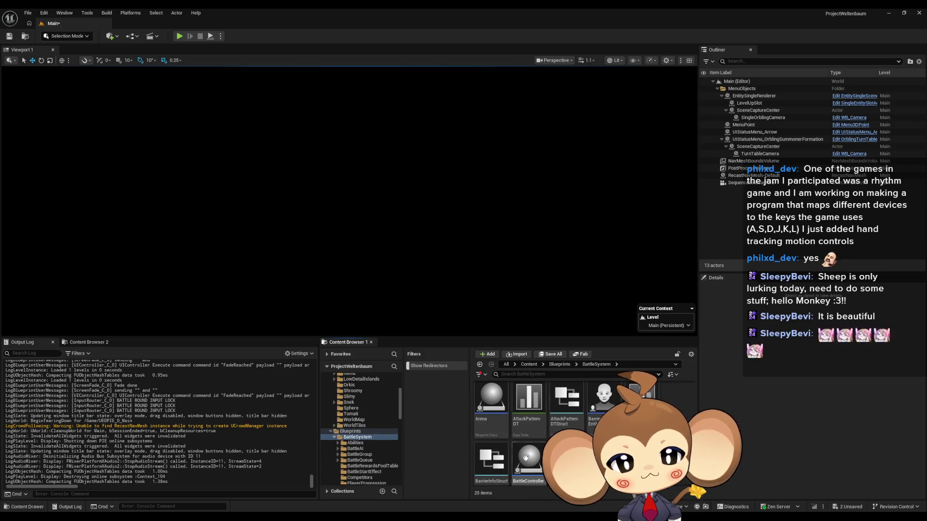
{"action": "double_click", "coordinate": [517, 461]}
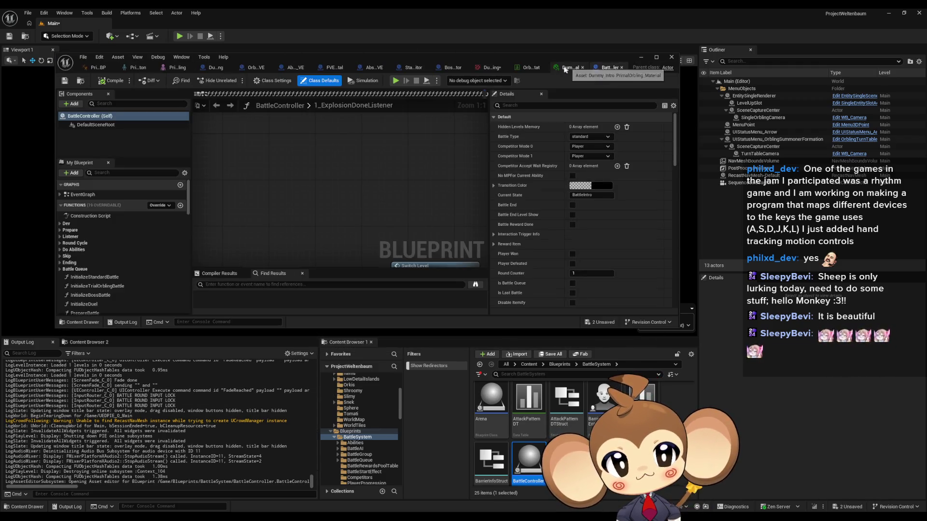
Close the dummy, competitor and effect editor tabs and Save All modified assets
{"action": "middle_click", "coordinate": [564, 69]}
{"action": "left_click", "coordinate": [538, 68]}
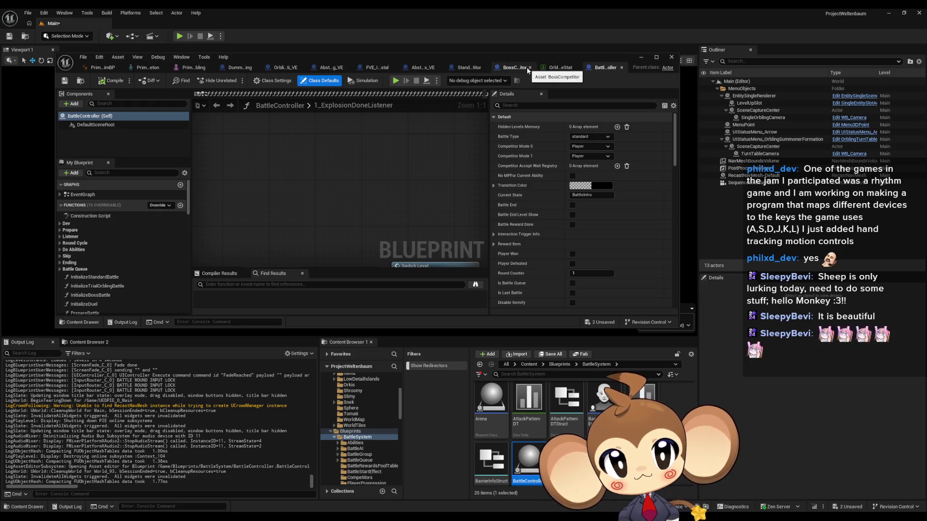
{"action": "middle_click", "coordinate": [527, 68]}
{"action": "middle_click", "coordinate": [526, 67]}
{"action": "middle_click", "coordinate": [522, 69]}
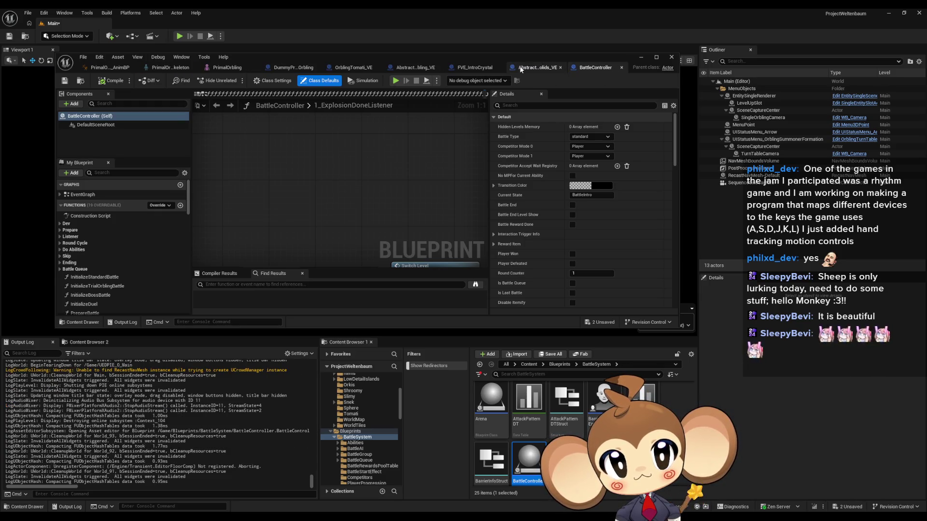
{"action": "middle_click", "coordinate": [520, 69]}
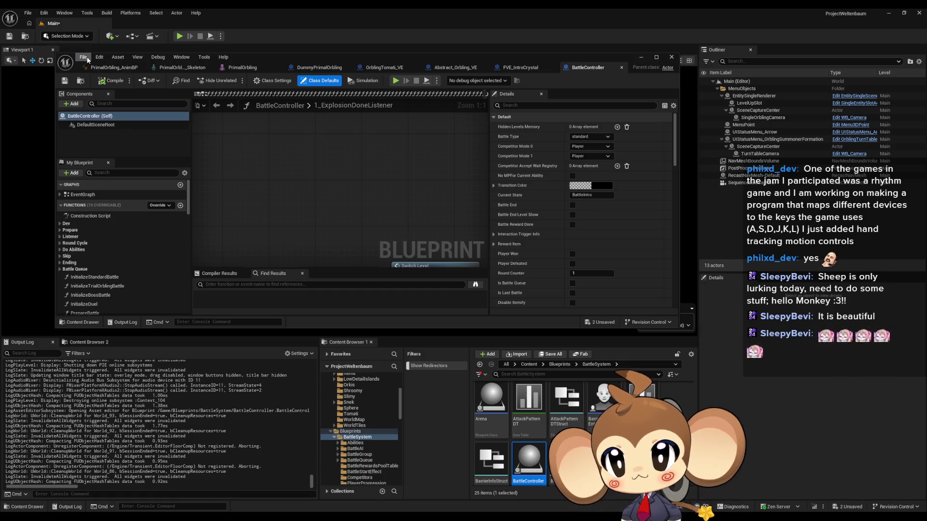
{"action": "left_click", "coordinate": [83, 57]}
{"action": "left_click", "coordinate": [104, 117]}
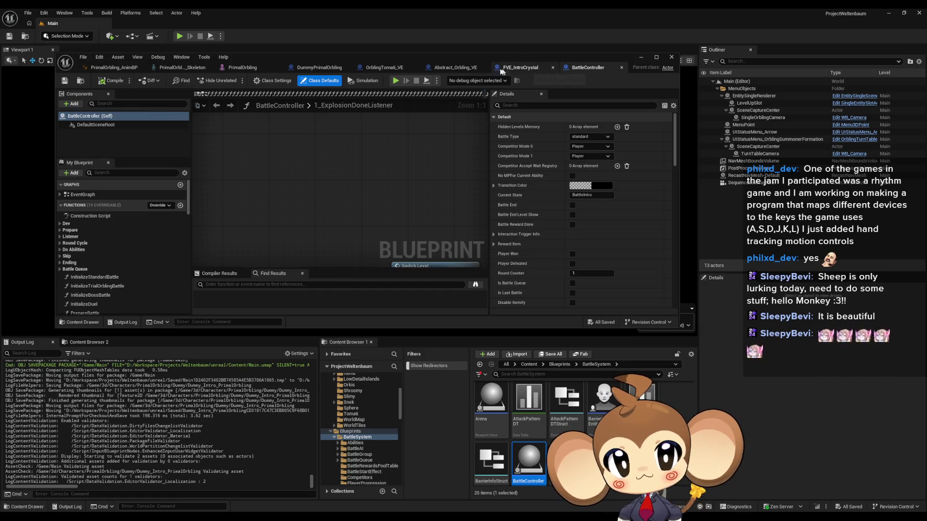
Close the remaining VE, Dummy_PrimalOrbling, PrimalOrbling and PrimalOrbling_Skeleton editor tabs
{"action": "middle_click", "coordinate": [501, 71]}
{"action": "middle_click", "coordinate": [488, 69]}
{"action": "middle_click", "coordinate": [424, 69]}
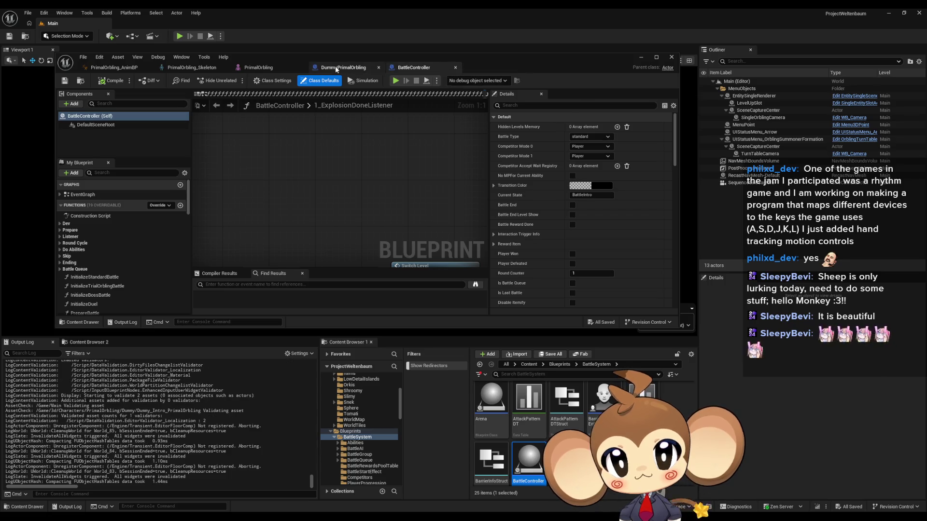
{"action": "middle_click", "coordinate": [337, 69]}
{"action": "middle_click", "coordinate": [265, 69]}
{"action": "middle_click", "coordinate": [188, 69]}
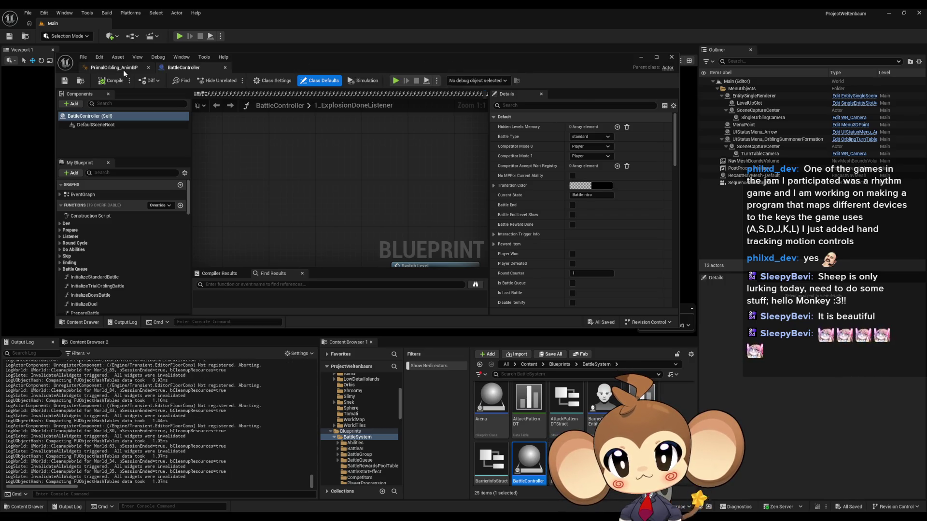
{"action": "left_click", "coordinate": [255, 284]}
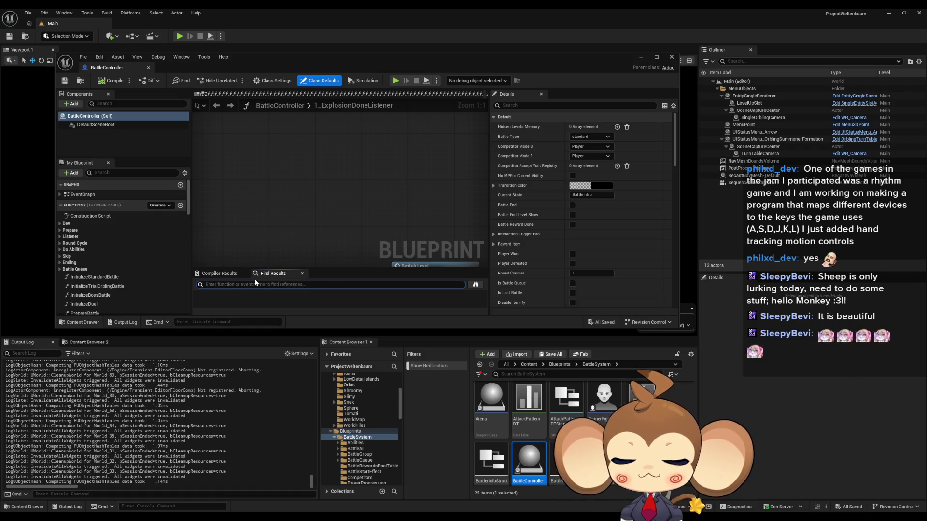
Search the BattleController blueprint for 'input' lock references and maximize its window
{"action": "type", "text": "input"}
{"action": "key", "text": "Return"}
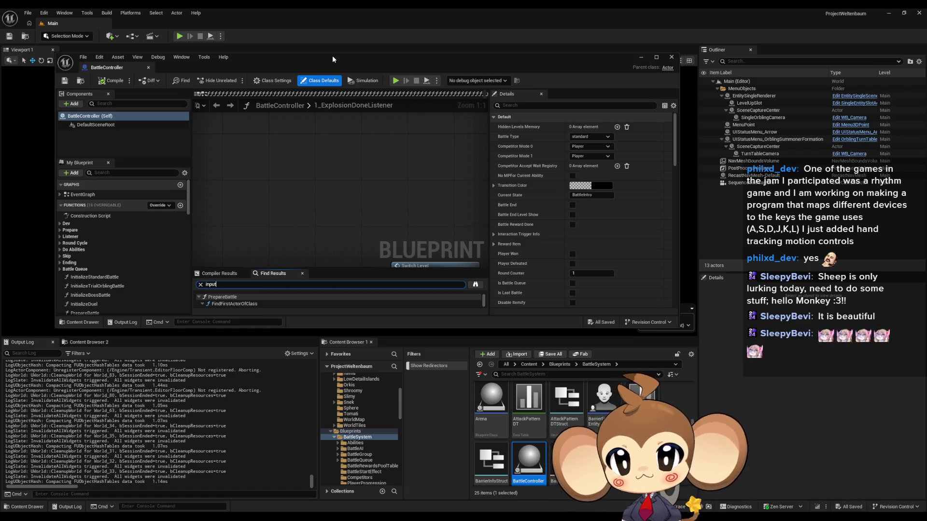
{"action": "double_click", "coordinate": [318, 65]}
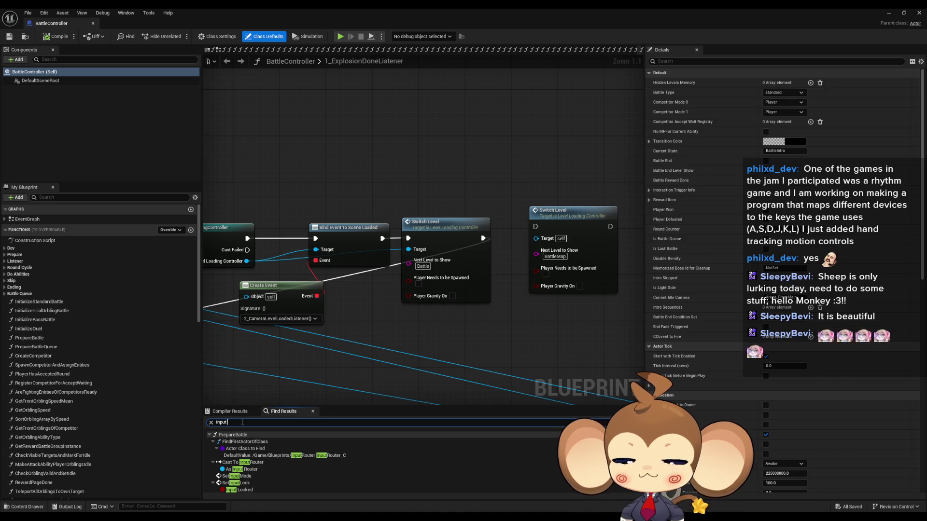
{"action": "type", "text": "lock"}
{"action": "key", "text": "Return"}
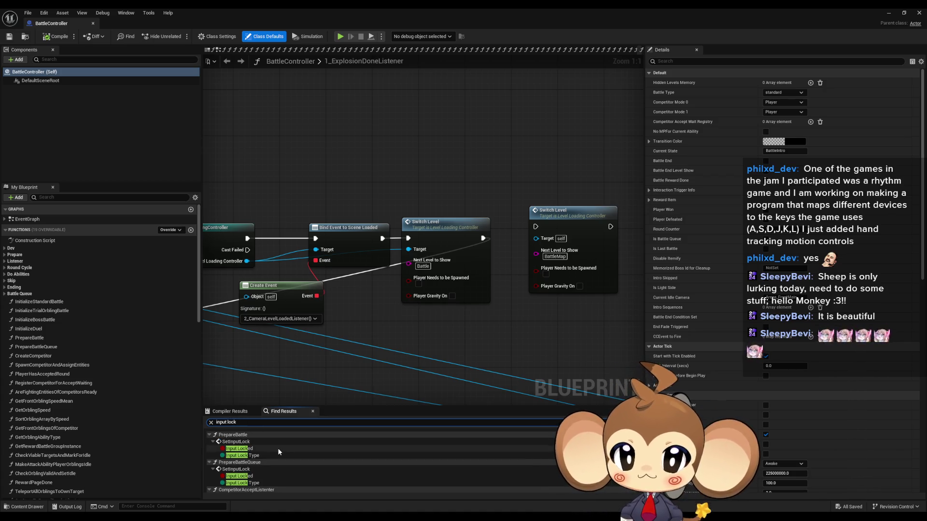
Jump to the input lock nodes in PrepareBattle, PrepareBattleQueue, CompetitorAcceptListener and 4_EndRoundCycle
{"action": "left_click", "coordinate": [259, 440]}
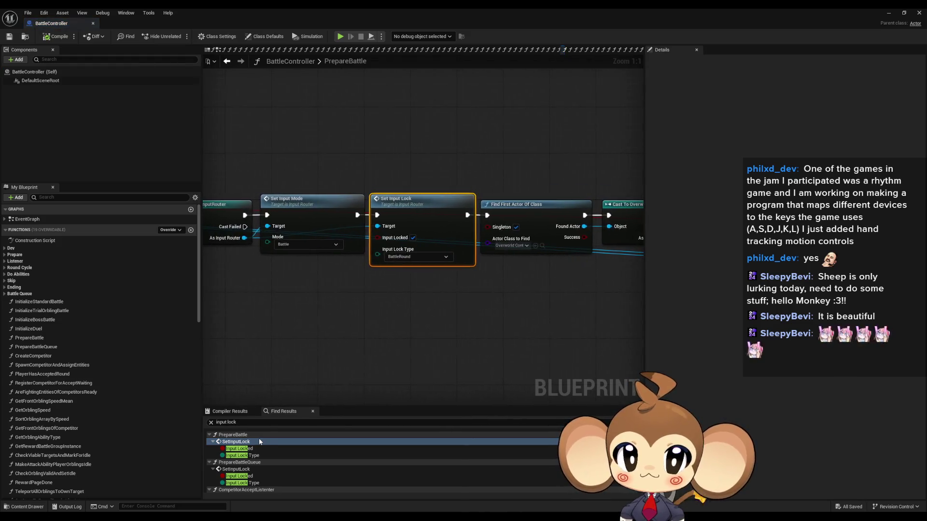
{"action": "left_click", "coordinate": [244, 476]}
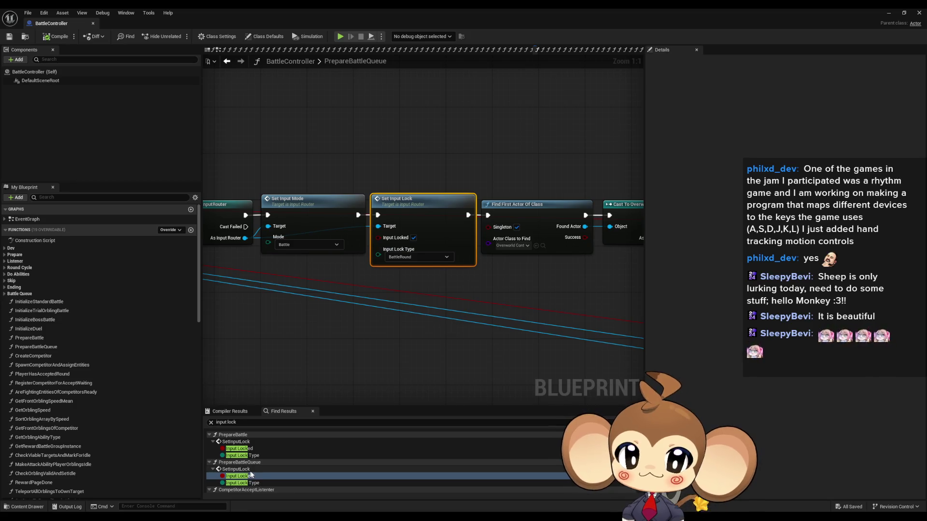
{"action": "left_click", "coordinate": [209, 462]}
{"action": "scroll", "coordinate": [292, 467], "scroll_direction": "down", "scroll_amount": 1}
{"action": "left_click", "coordinate": [249, 472]}
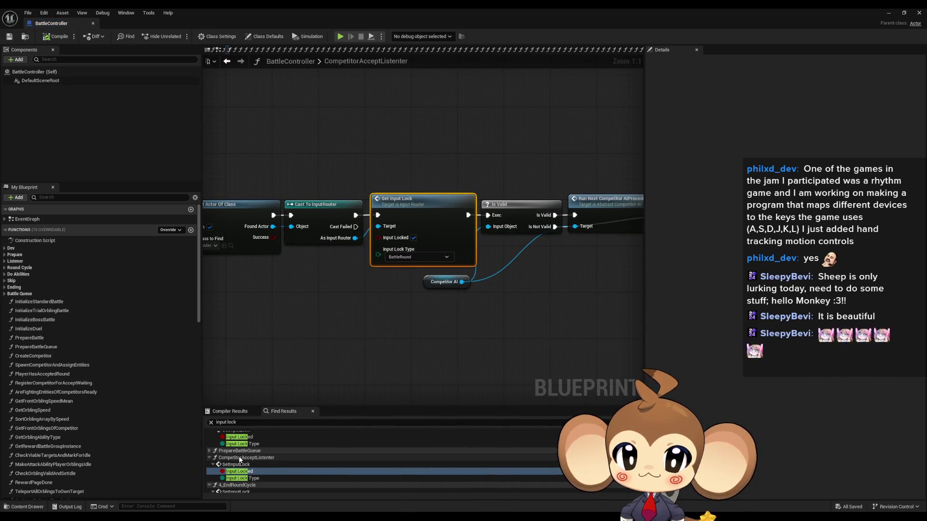
{"action": "scroll", "coordinate": [262, 458], "scroll_direction": "up", "scroll_amount": 1}
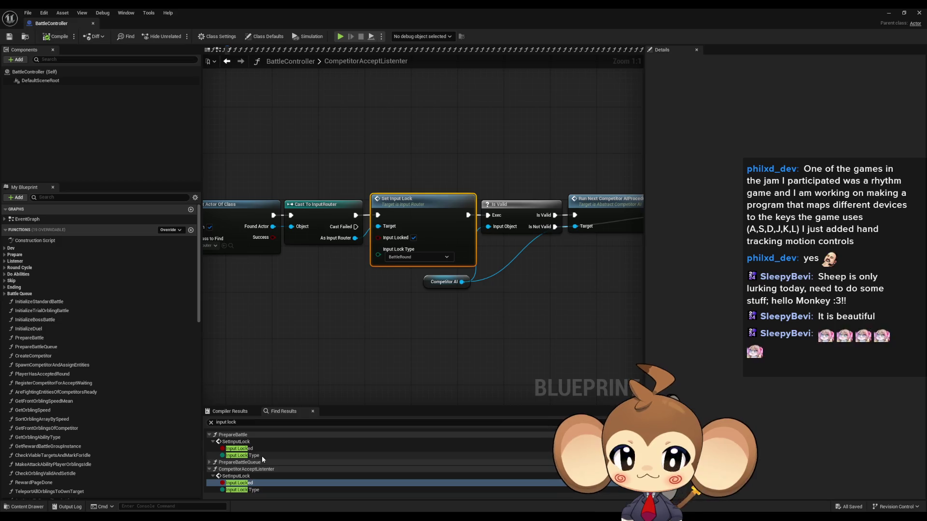
{"action": "scroll", "coordinate": [259, 456], "scroll_direction": "down", "scroll_amount": 3}
{"action": "left_click", "coordinate": [245, 452]}
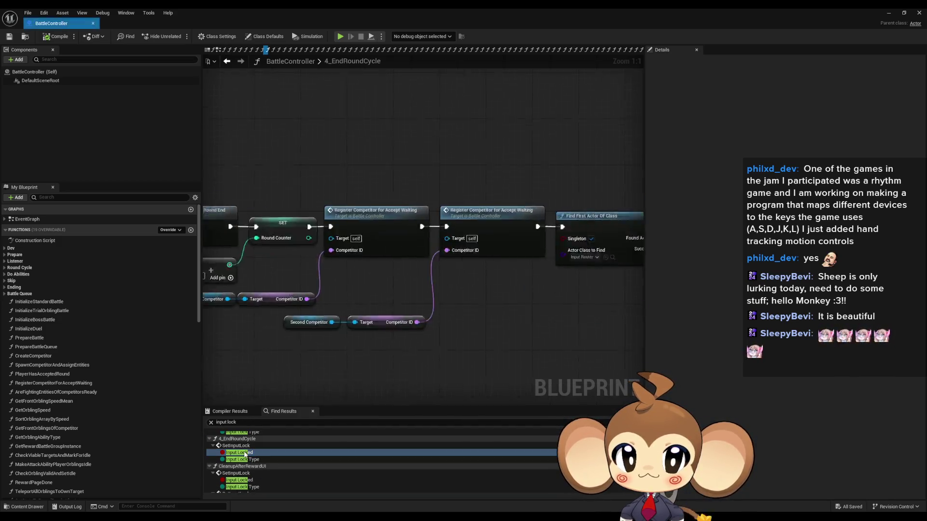
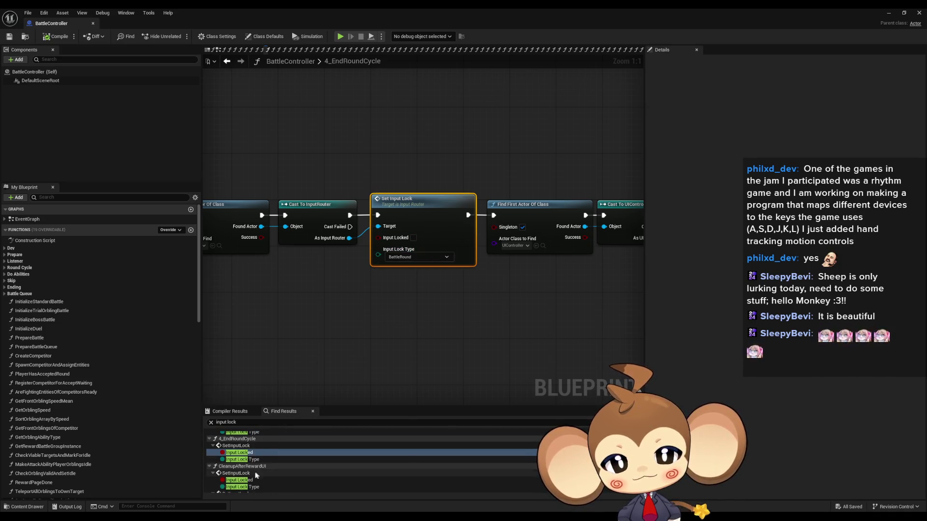
Go through the 'input lock' results: both CleanupAfterRewardUI setters, then SetStateToRoundReadyAfterIntro's Set Input Lock
{"action": "scroll", "coordinate": [245, 477], "scroll_direction": "down", "scroll_amount": 2}
{"action": "left_click", "coordinate": [238, 456]}
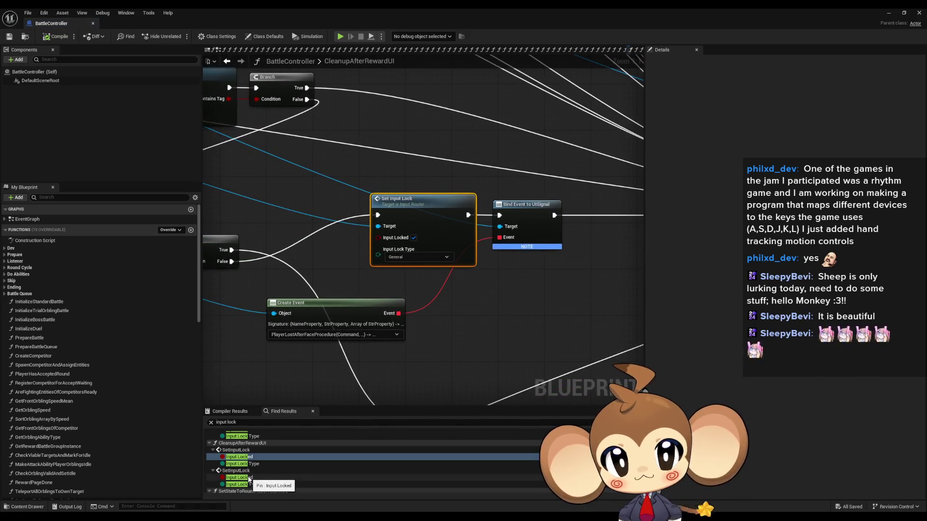
{"action": "left_click", "coordinate": [239, 478]}
{"action": "scroll", "coordinate": [250, 477], "scroll_direction": "down", "scroll_amount": 2}
{"action": "left_click", "coordinate": [241, 483]}
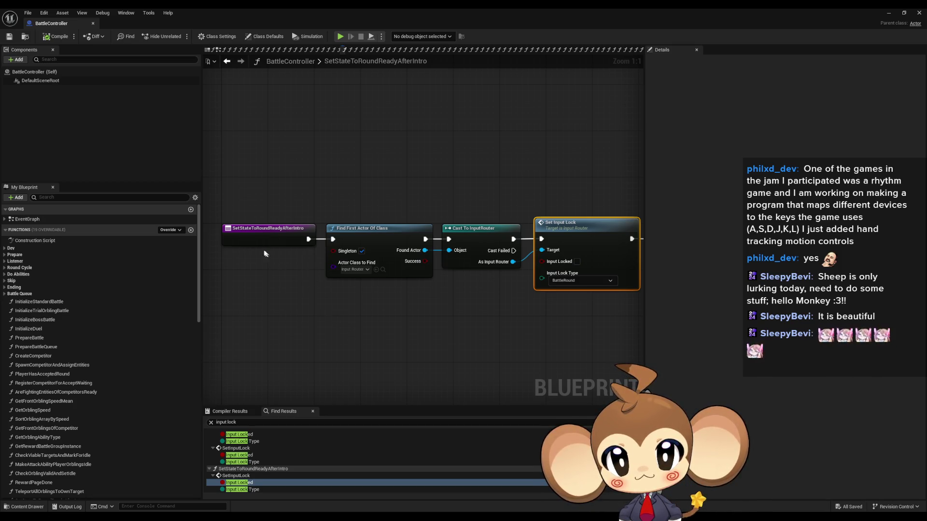
{"action": "right_click", "coordinate": [256, 233]}
Find references to SetStateToRoundReadyAfterIntro and jump to its Create Event in 2_CameraLevelLoadedListener
{"action": "mouse_move", "coordinate": [289, 309]}
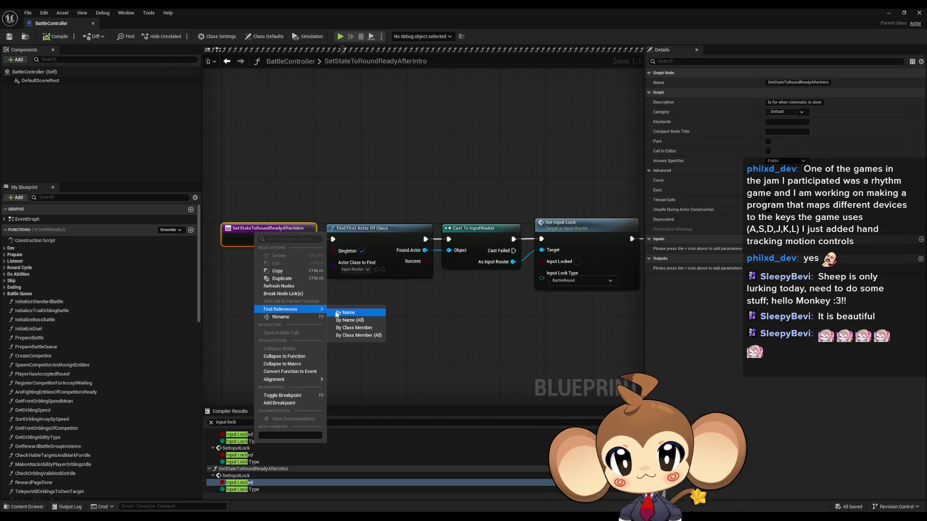
{"action": "left_click", "coordinate": [357, 330]}
{"action": "left_click", "coordinate": [244, 442]}
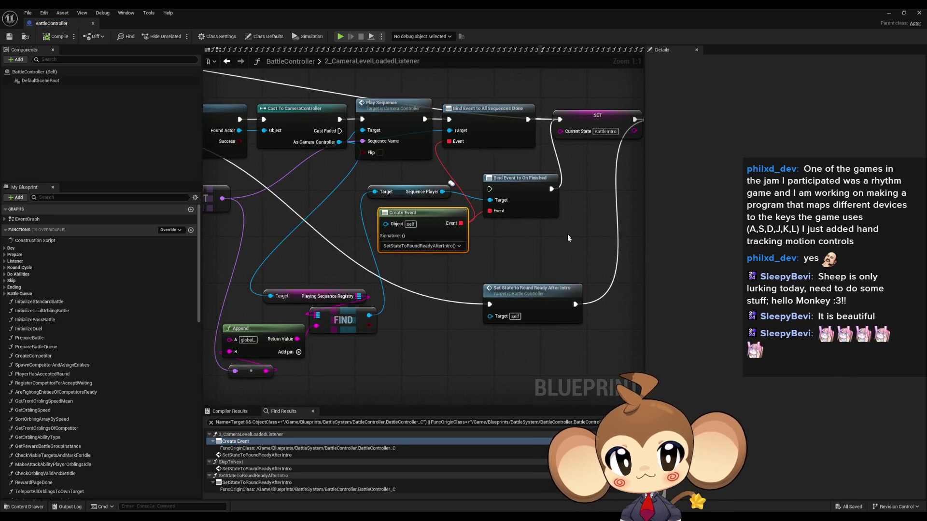
{"action": "scroll", "coordinate": [552, 248], "scroll_direction": "down", "scroll_amount": 10}
{"action": "scroll", "coordinate": [552, 248], "scroll_direction": "up", "scroll_amount": 10}
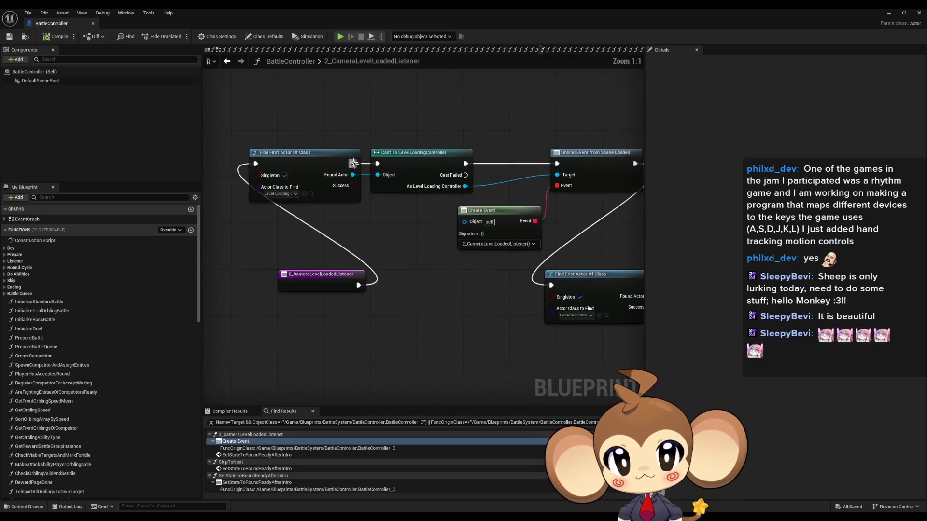
{"action": "left_click_drag", "start_coordinate": [451, 209], "coordinate": [344, 209]}
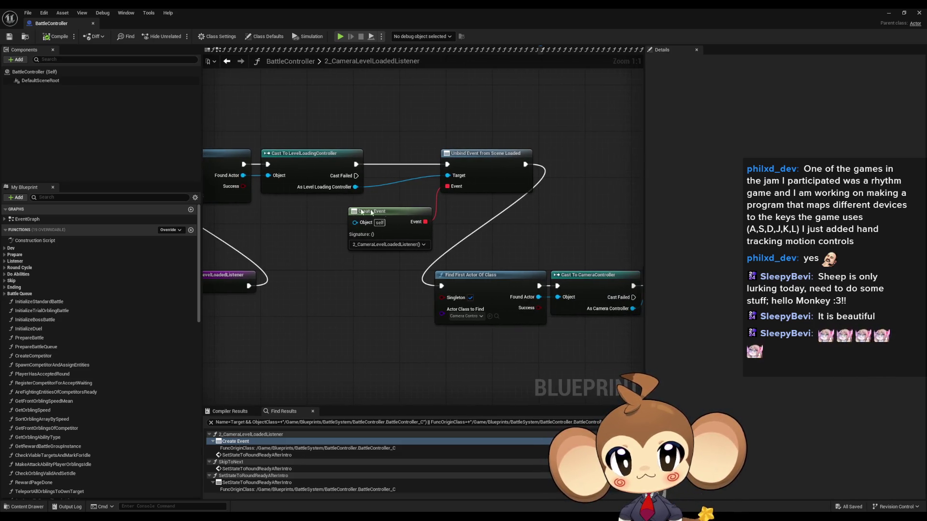
Pan and zoom around 2_CameraLevelLoadedListener to inspect its sequence nodes
{"action": "scroll", "coordinate": [345, 209], "scroll_direction": "down", "scroll_amount": 3}
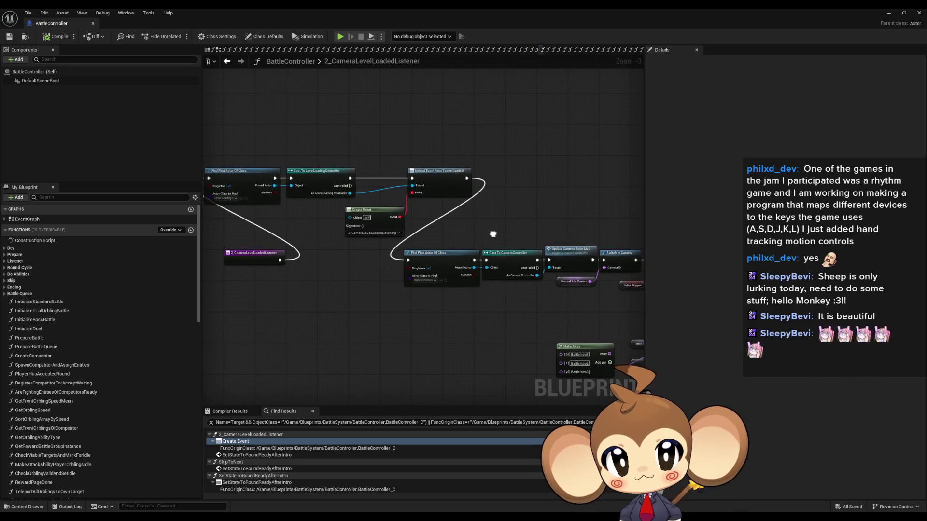
{"action": "scroll", "coordinate": [309, 205], "scroll_direction": "down", "scroll_amount": 2}
{"action": "scroll", "coordinate": [399, 255], "scroll_direction": "up", "scroll_amount": 5}
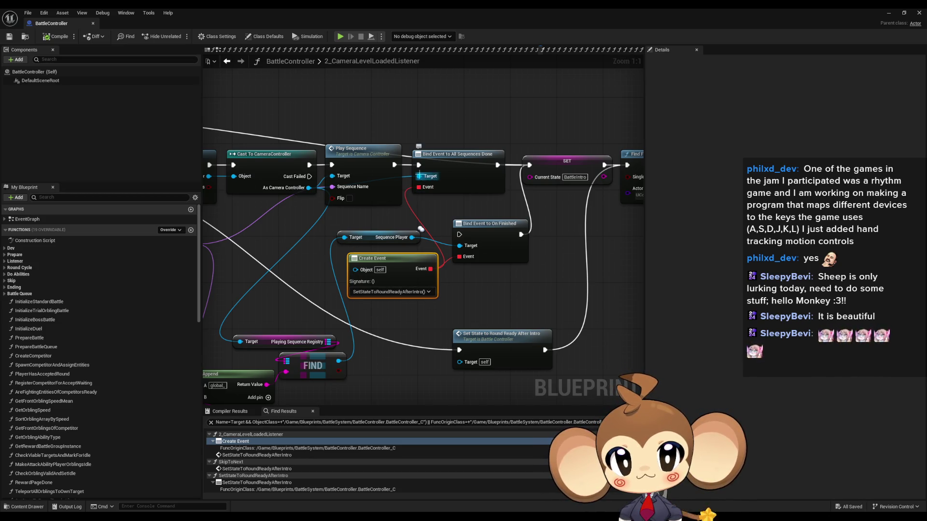
{"action": "scroll", "coordinate": [419, 176], "scroll_direction": "down", "scroll_amount": 1}
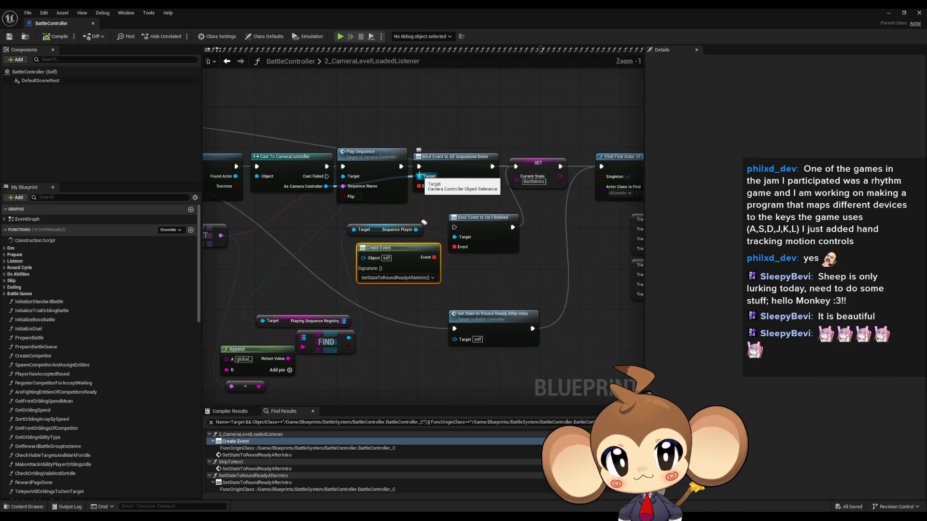
{"action": "scroll", "coordinate": [419, 176], "scroll_direction": "up", "scroll_amount": 1}
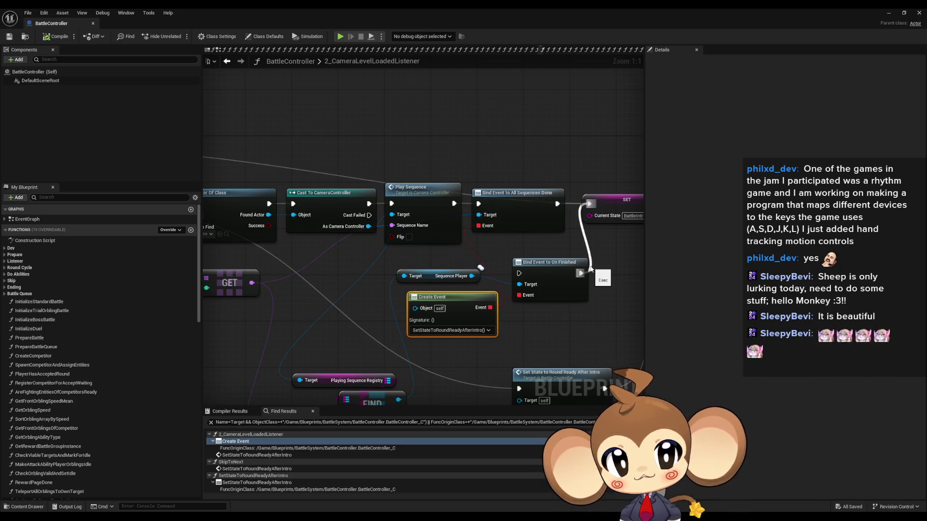
{"action": "scroll", "coordinate": [580, 266], "scroll_direction": "down", "scroll_amount": 1}
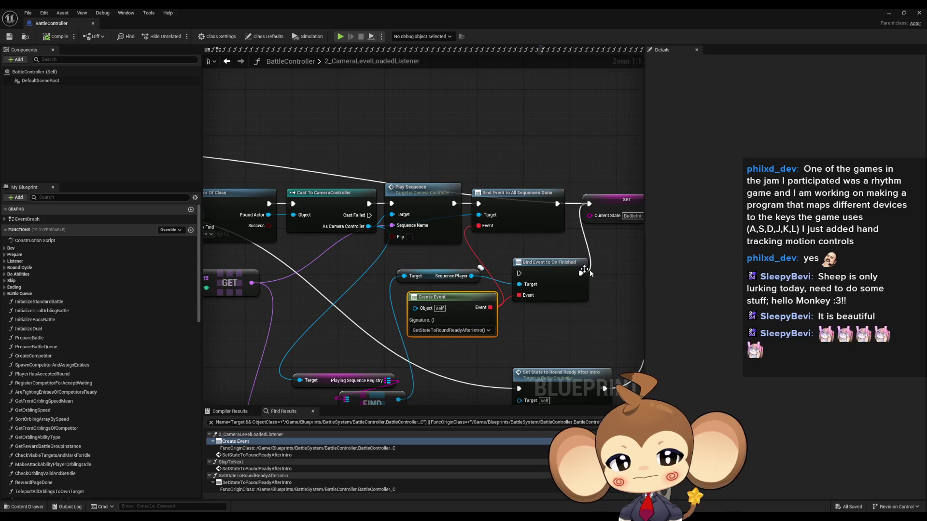
{"action": "scroll", "coordinate": [559, 261], "scroll_direction": "down", "scroll_amount": 1}
{"action": "mouse_move", "coordinate": [558, 261]}
{"action": "left_mouse_down"}
{"action": "mouse_move", "coordinate": [337, 246]}
{"action": "mouse_move", "coordinate": [334, 299]}
{"action": "mouse_move", "coordinate": [373, 231]}
{"action": "mouse_move", "coordinate": [505, 247]}
{"action": "left_mouse_up"}
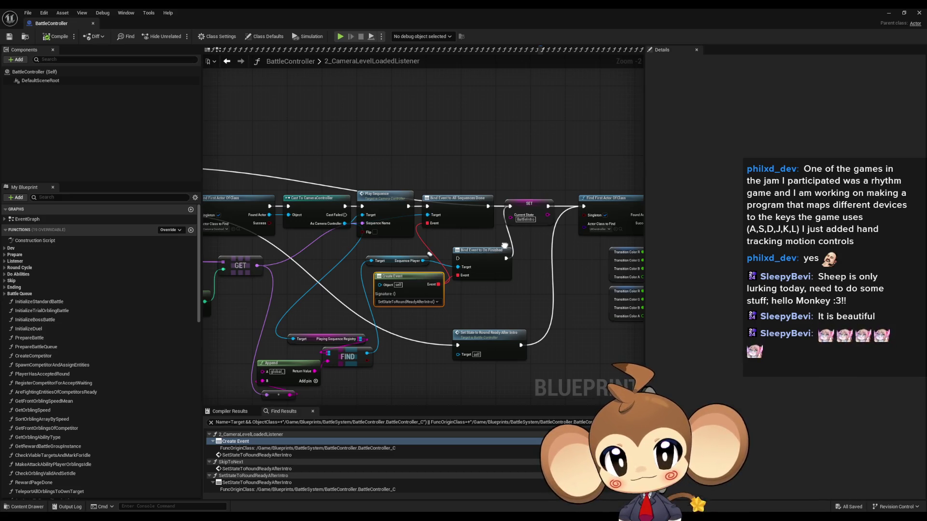
{"action": "scroll", "coordinate": [269, 212], "scroll_direction": "down", "scroll_amount": 3}
{"action": "scroll", "coordinate": [447, 270], "scroll_direction": "up", "scroll_amount": 5}
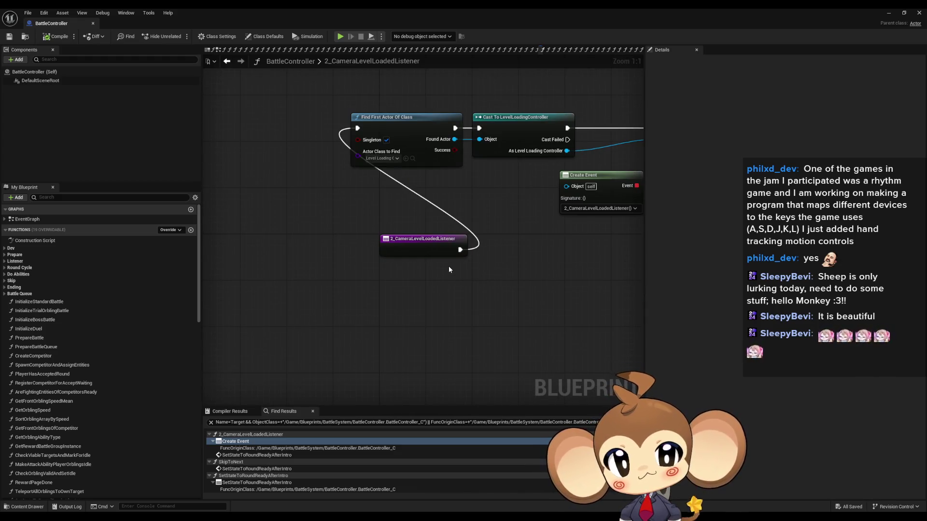
{"action": "scroll", "coordinate": [386, 269], "scroll_direction": "down", "scroll_amount": 4}
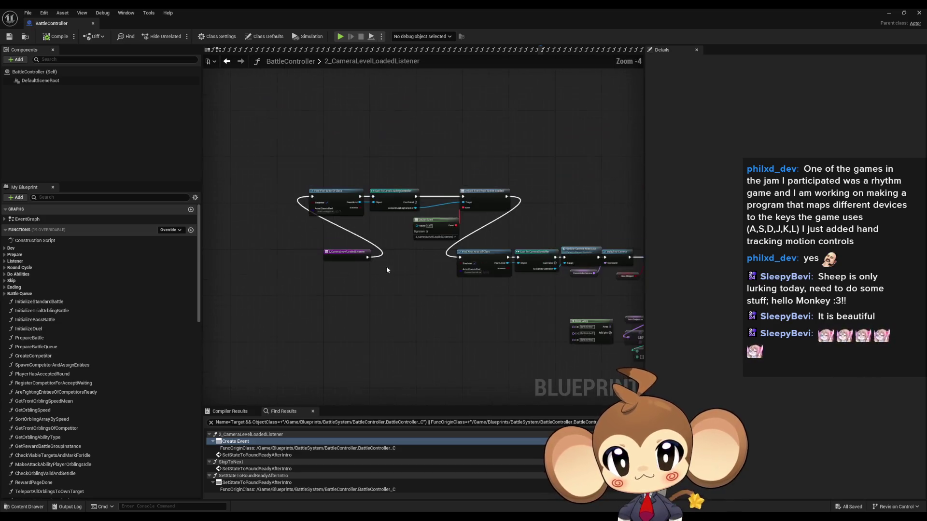
Center on the Play Sequence node and open CameraController's PlaySequence function
{"action": "right_click", "coordinate": [342, 251]}
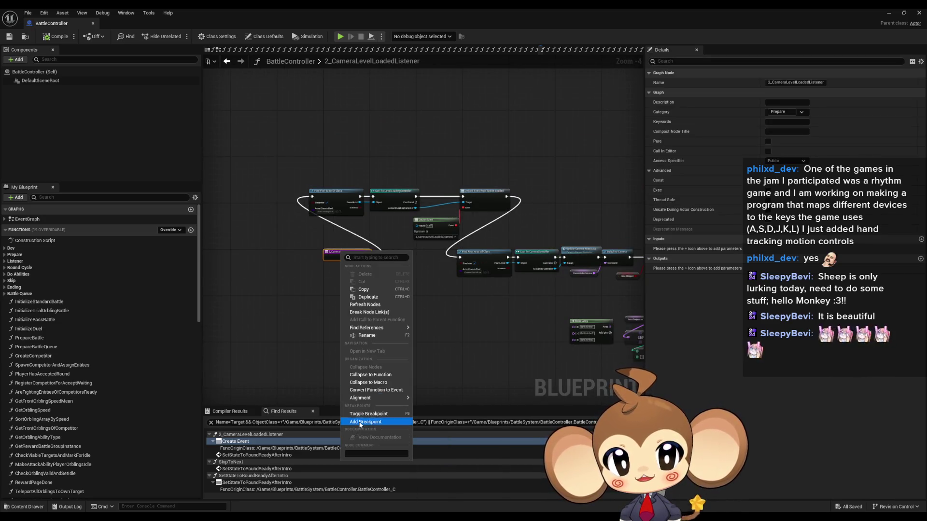
{"action": "key", "text": "Escape"}
{"action": "scroll", "coordinate": [551, 261], "scroll_direction": "up", "scroll_amount": 5}
{"action": "left_click_drag", "start_coordinate": [551, 261], "coordinate": [497, 273]}
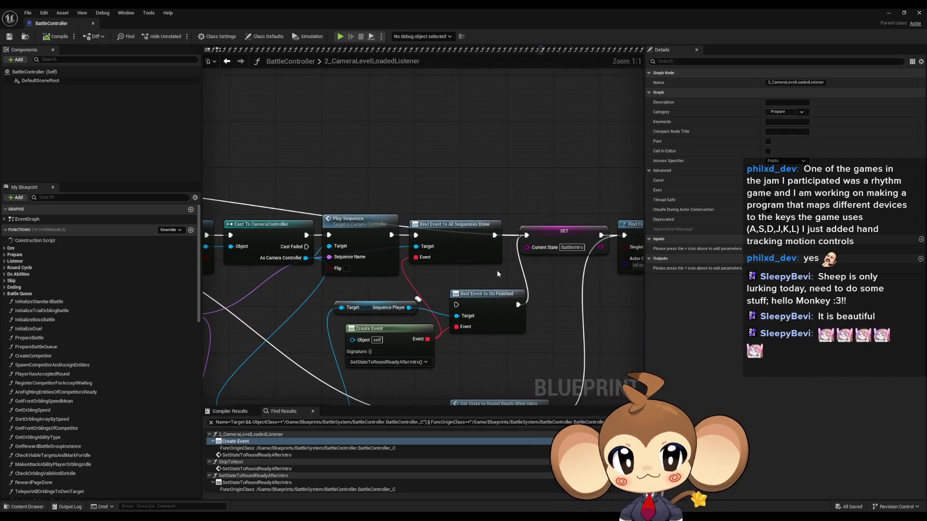
{"action": "left_click_drag", "start_coordinate": [401, 273], "coordinate": [428, 261]}
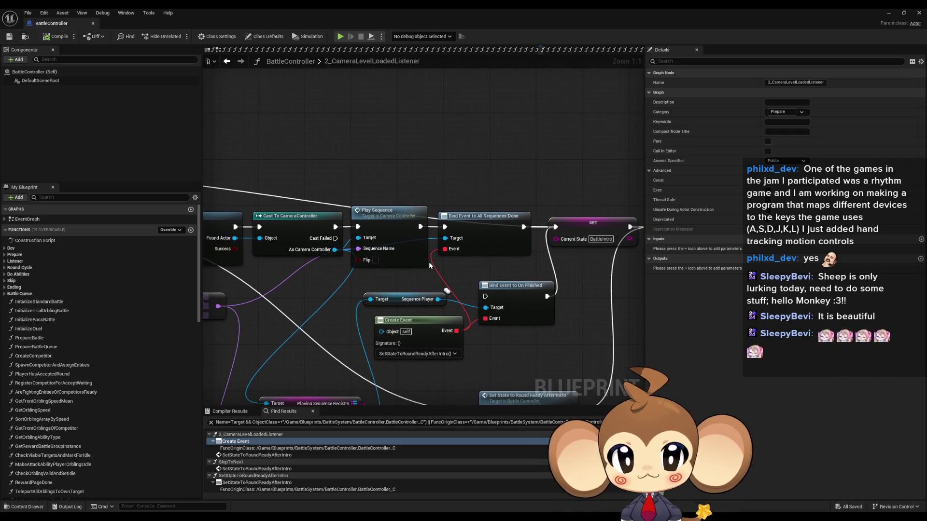
{"action": "double_click", "coordinate": [383, 216]}
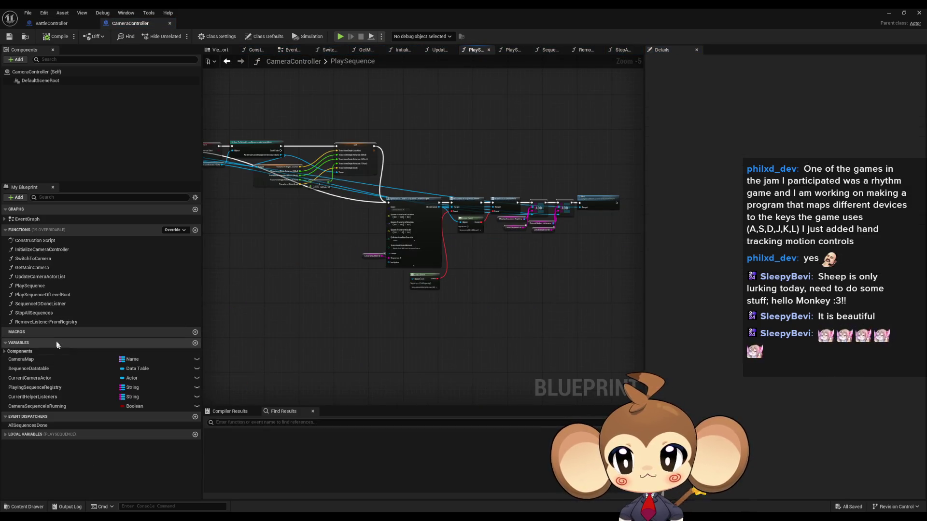
Find references to the AllSequencesDone dispatcher and open Call All Sequences Done in SequenceIDDoneListner
{"action": "double_click", "coordinate": [39, 222]}
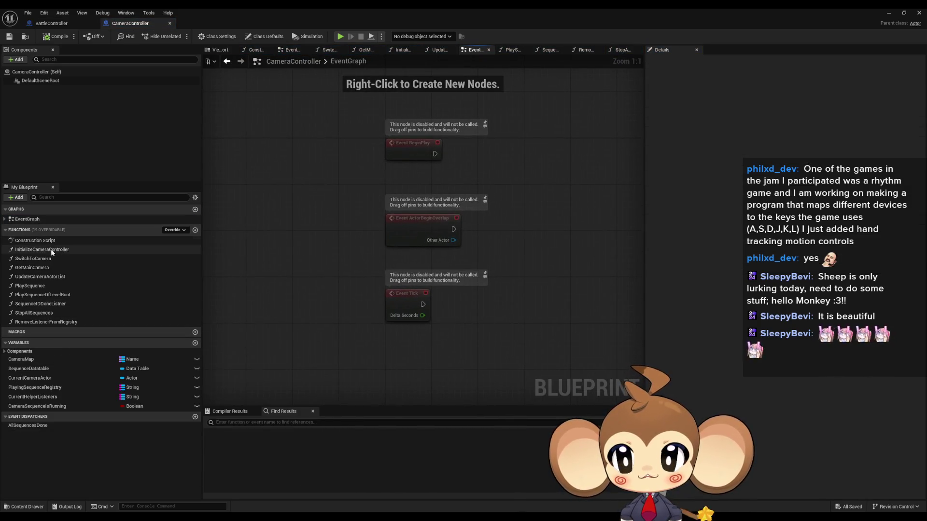
{"action": "right_click", "coordinate": [32, 426]}
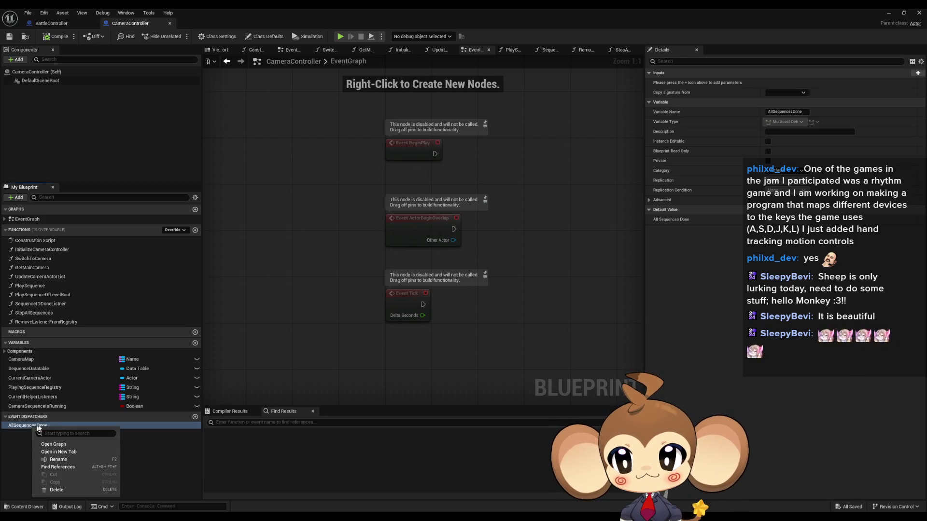
{"action": "left_click", "coordinate": [61, 467]}
{"action": "left_click", "coordinate": [246, 449]}
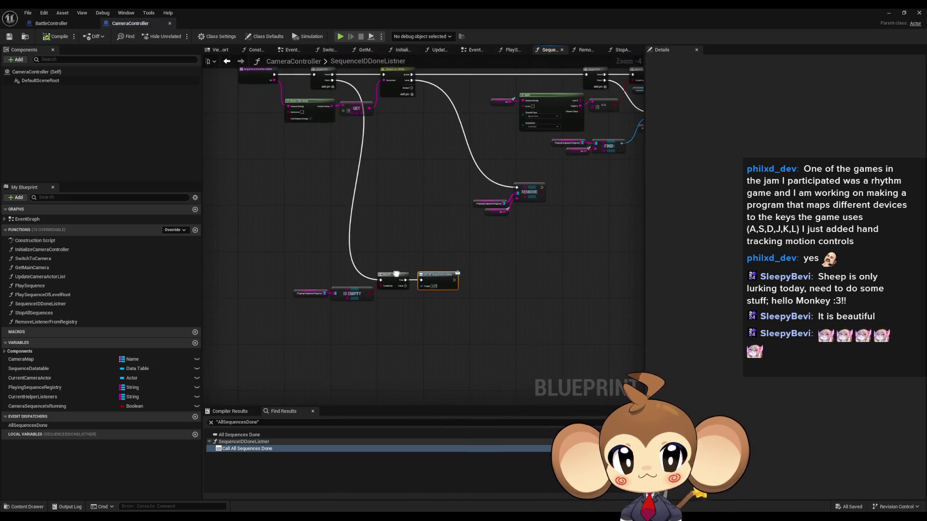
Add a breakpoint on Call All Sequences Done and start Play-In-Editor from the level editor
{"action": "left_click_drag", "start_coordinate": [405, 291], "coordinate": [394, 320]}
{"action": "right_click", "coordinate": [433, 327]}
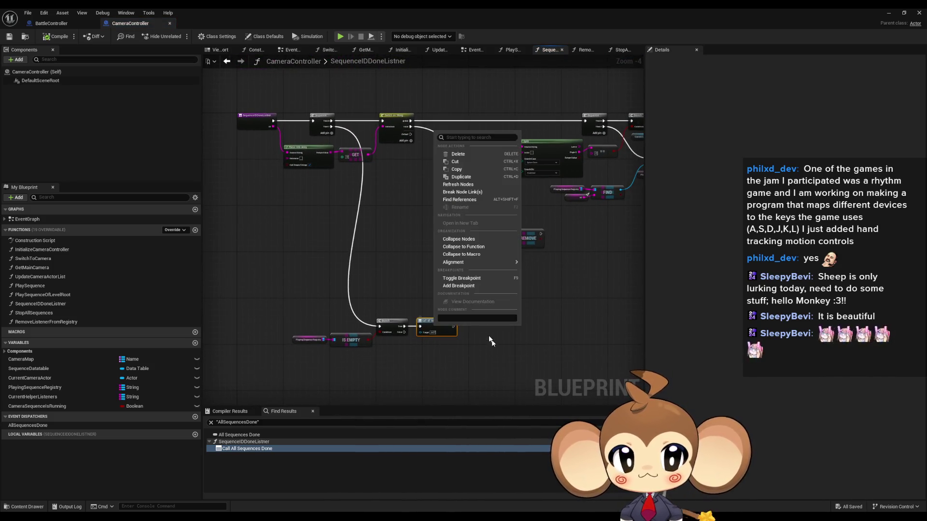
{"action": "left_click", "coordinate": [464, 286]}
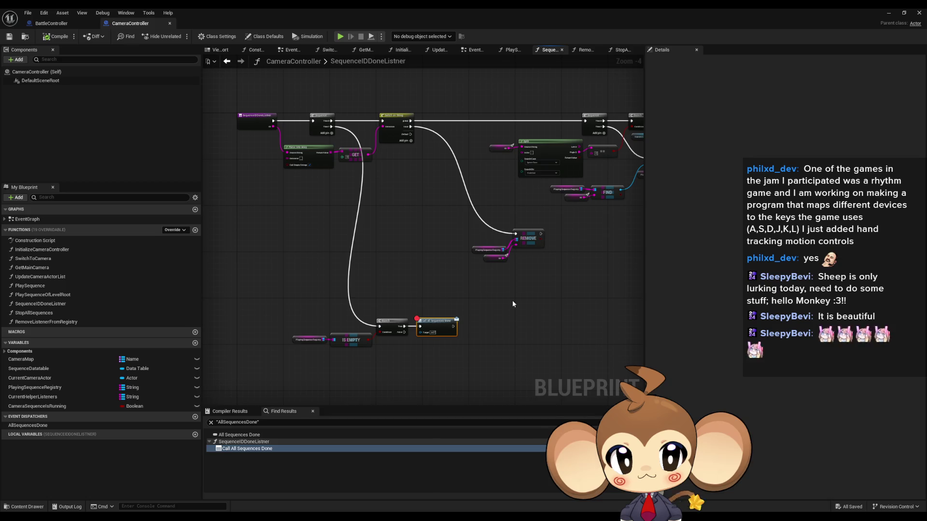
{"action": "left_click", "coordinate": [888, 13]}
{"action": "left_click", "coordinate": [179, 37]}
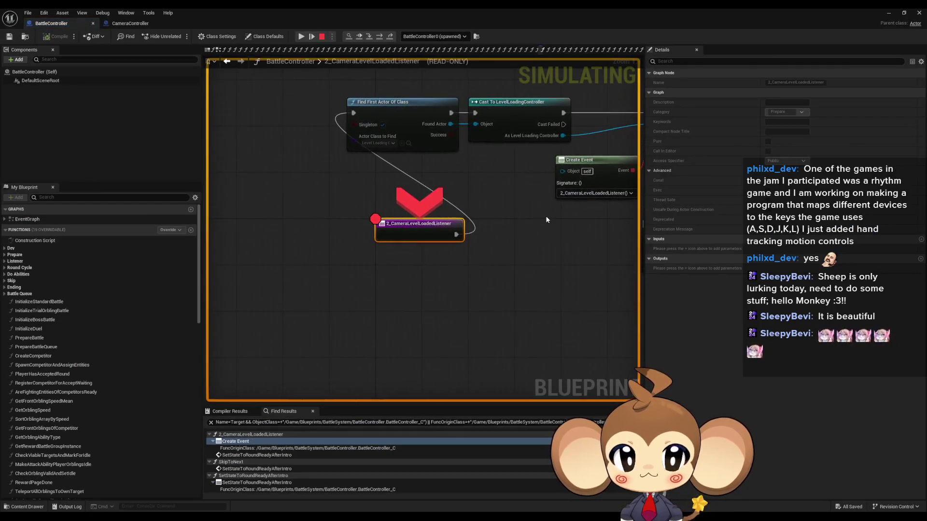
Resume past the breakpoint and pan between the REMOVE node and SequenceIDDoneListner entry
{"action": "left_click", "coordinate": [311, 35]}
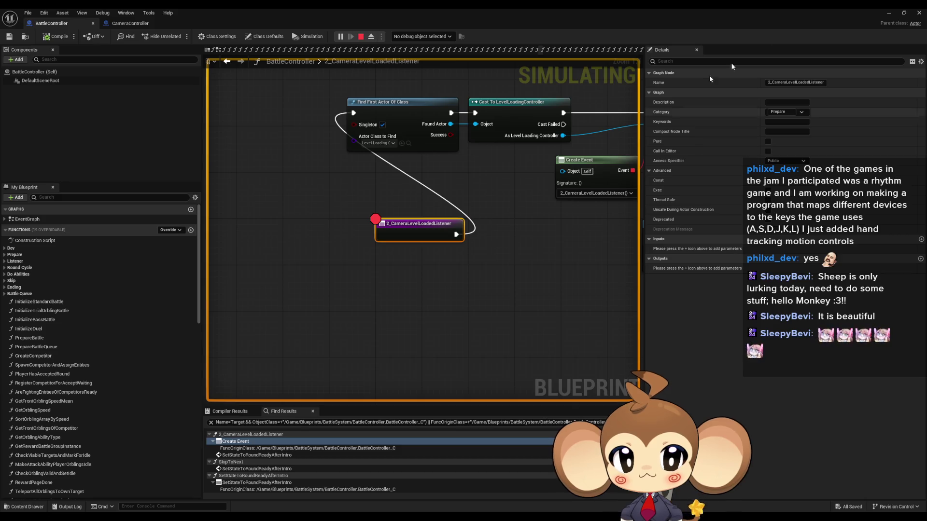
{"action": "left_click", "coordinate": [888, 12]}
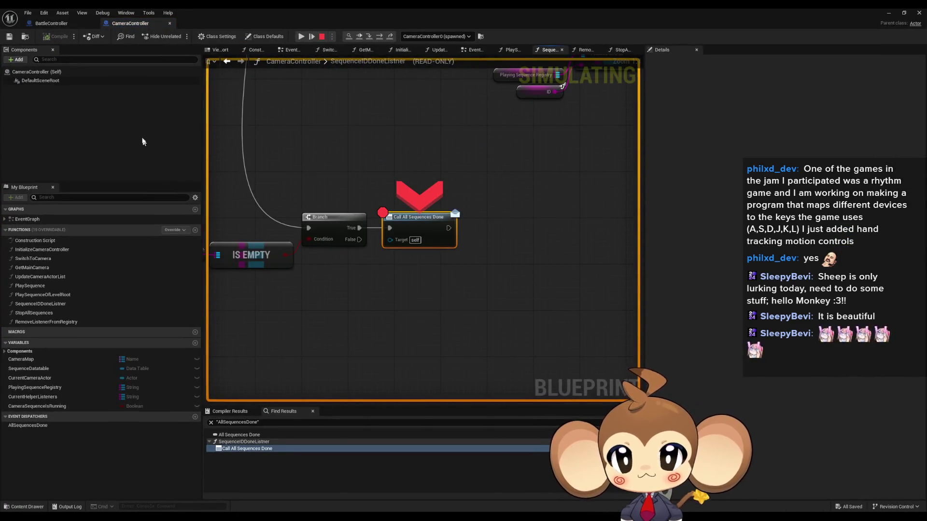
{"action": "left_click_drag", "start_coordinate": [340, 135], "coordinate": [331, 182]}
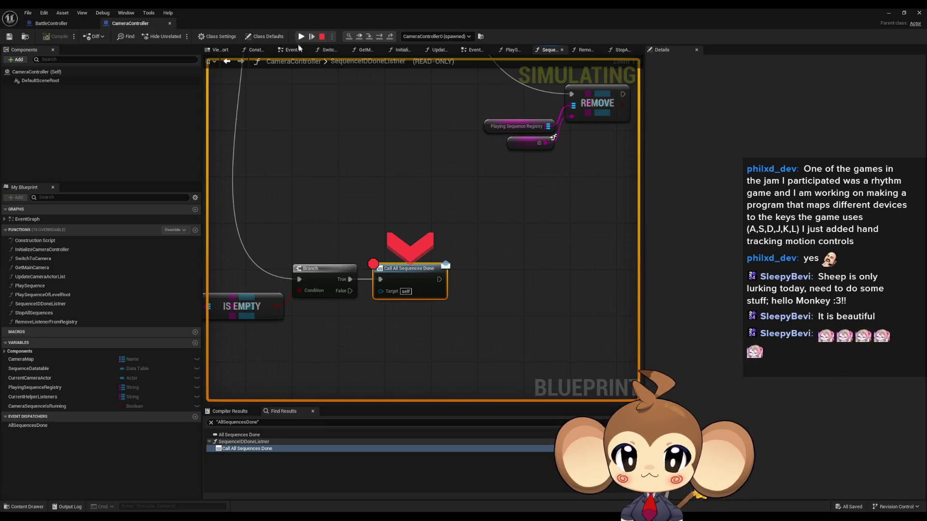
{"action": "left_click_drag", "start_coordinate": [372, 158], "coordinate": [444, 279]}
Inspect the Switch on String node, then resume and bring the level editor back
{"action": "scroll", "coordinate": [373, 206], "scroll_direction": "down", "scroll_amount": 3}
{"action": "scroll", "coordinate": [372, 264], "scroll_direction": "up", "scroll_amount": 4}
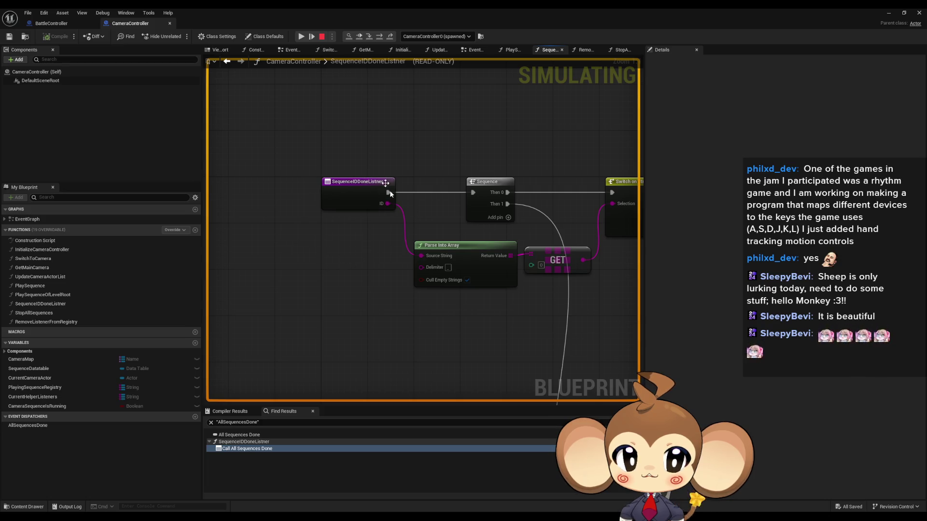
{"action": "left_click_drag", "start_coordinate": [321, 231], "coordinate": [373, 212]}
{"action": "mouse_move", "coordinate": [339, 224]}
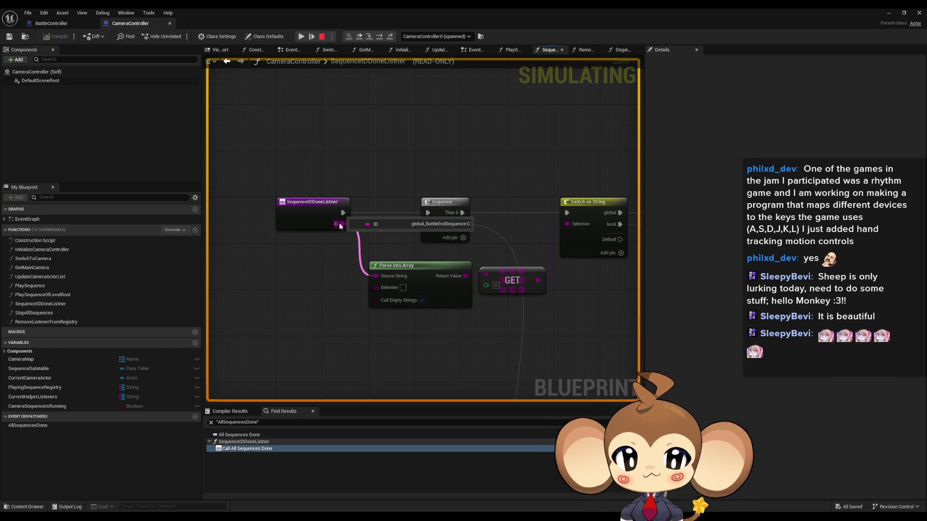
{"action": "scroll", "coordinate": [339, 224], "scroll_direction": "down", "scroll_amount": 5}
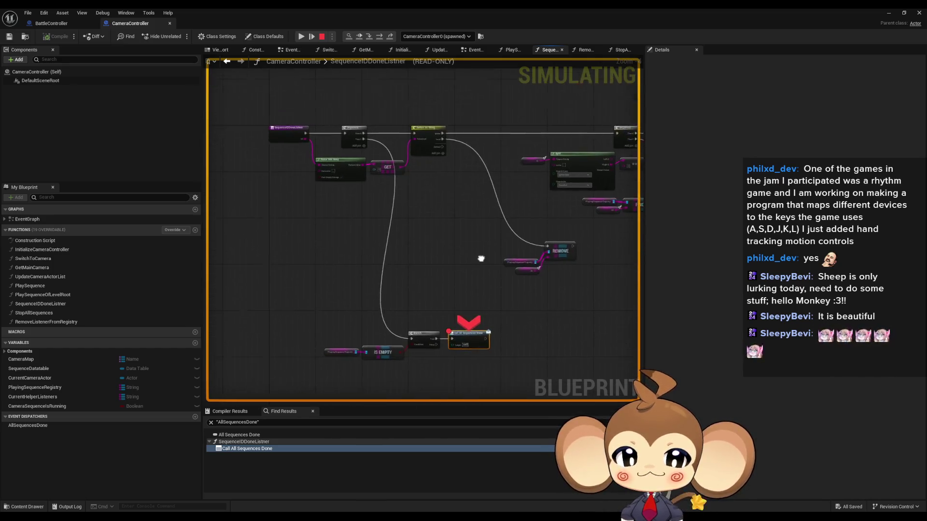
{"action": "left_click", "coordinate": [299, 38]}
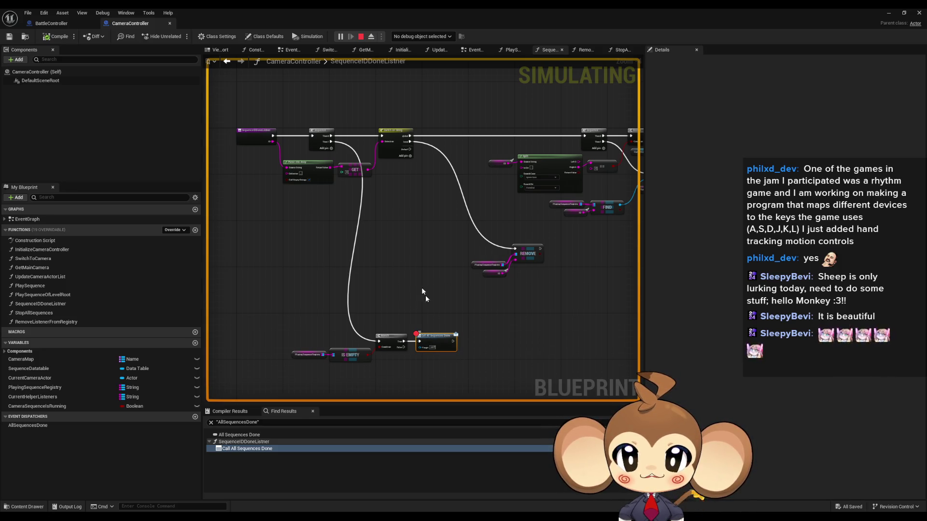
{"action": "double_click", "coordinate": [397, 10]}
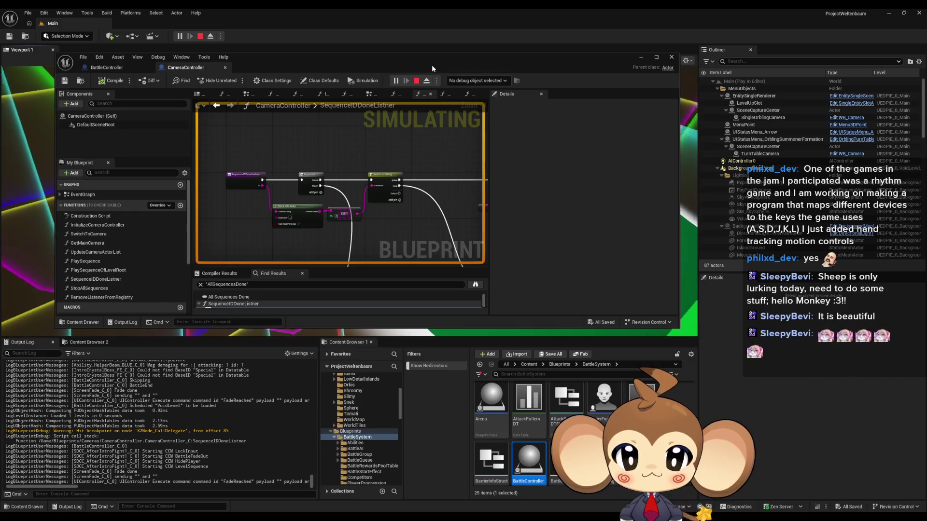
Resume the simulation and maximize the BattleController editor on the listener graph
{"action": "left_click", "coordinate": [405, 81]}
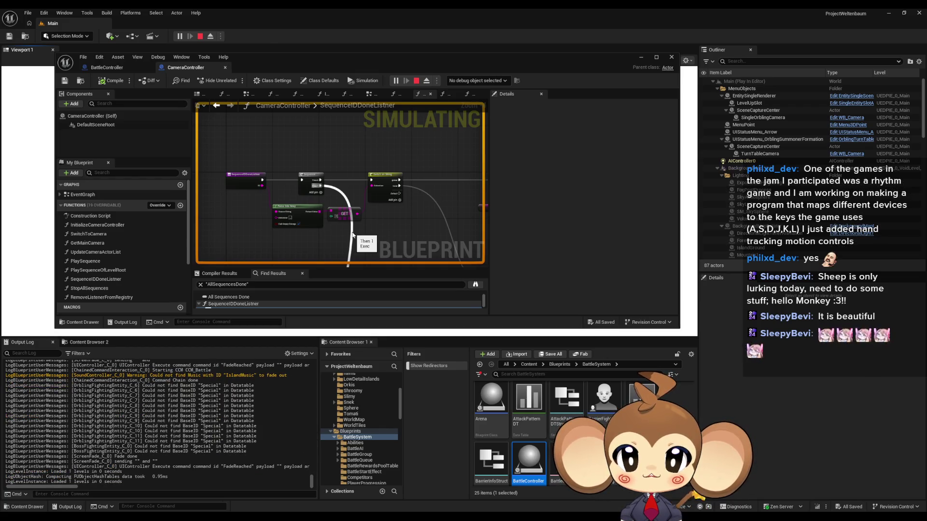
{"action": "left_click_drag", "start_coordinate": [306, 65], "coordinate": [342, 126]}
{"action": "double_click", "coordinate": [341, 126]}
{"action": "mouse_move", "coordinate": [367, 195]}
{"action": "left_mouse_down"}
{"action": "mouse_move", "coordinate": [273, 285]}
{"action": "mouse_move", "coordinate": [261, 280]}
{"action": "left_mouse_up"}
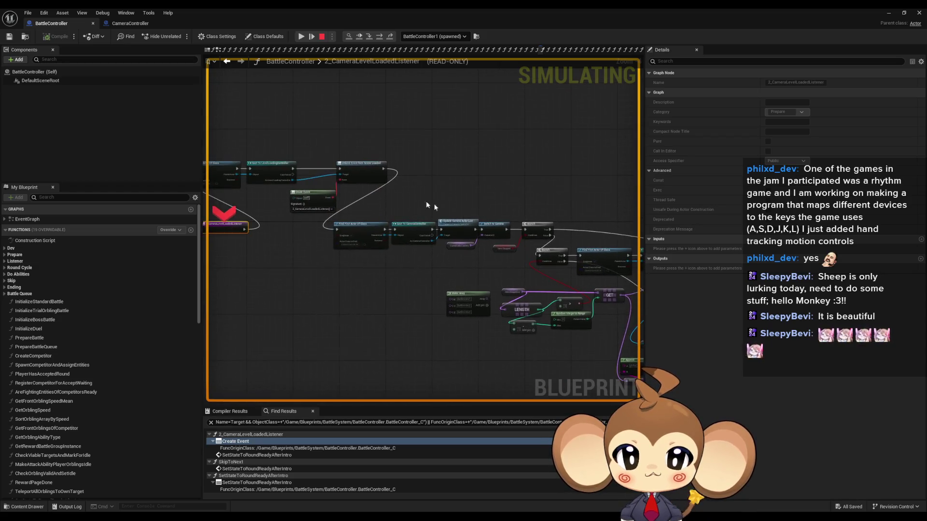
Step Over through Cast To CameraController, Play Sequence, Bind Event and SET to Find First Actor Of Class
{"action": "left_click", "coordinate": [380, 37]}
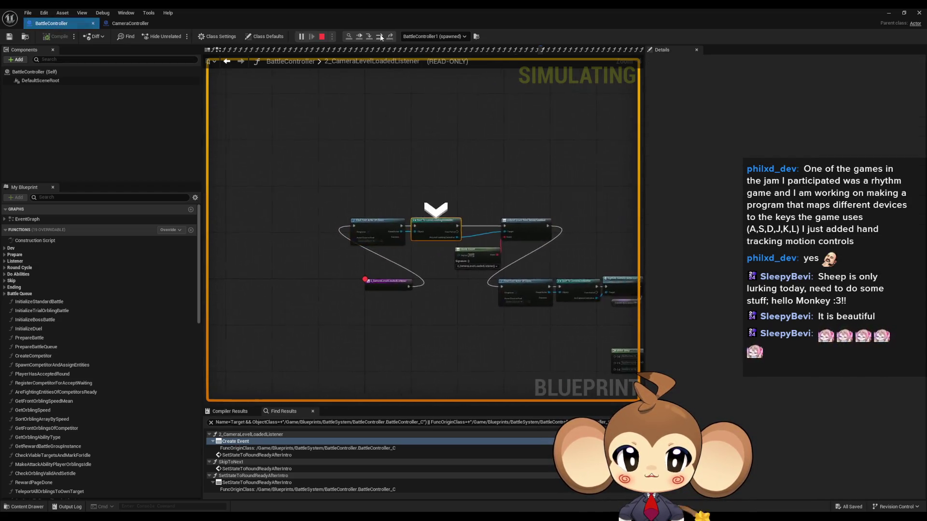
{"action": "left_click", "coordinate": [380, 38]}
{"action": "left_click", "coordinate": [380, 37]}
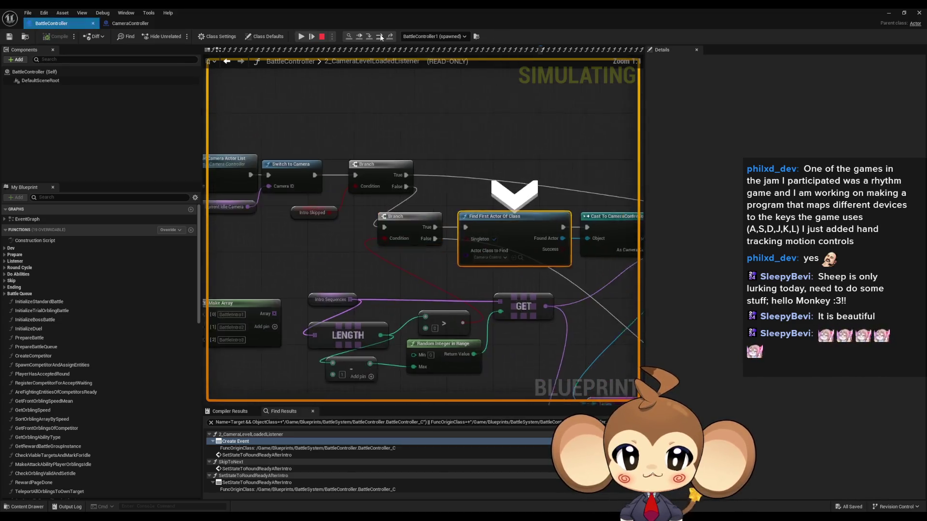
{"action": "left_click", "coordinate": [380, 37]}
{"action": "left_click", "coordinate": [381, 37]}
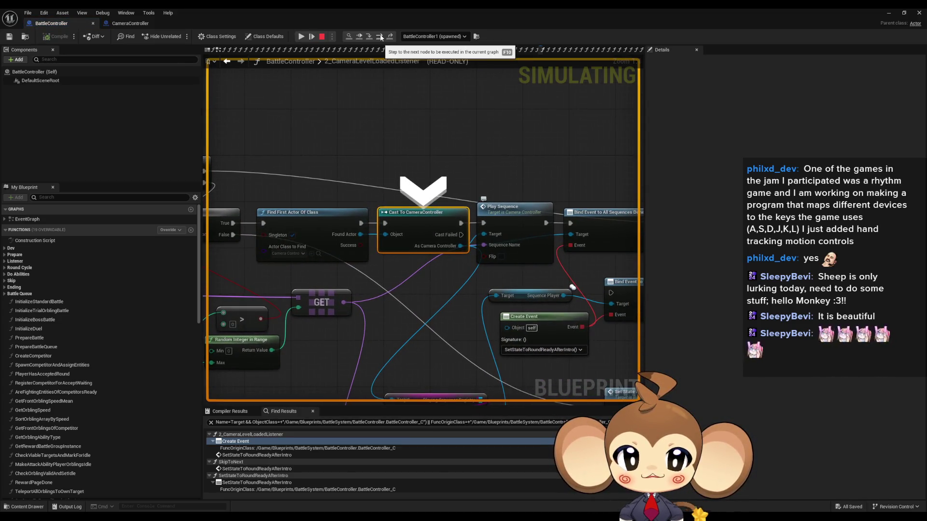
{"action": "left_click", "coordinate": [381, 37]}
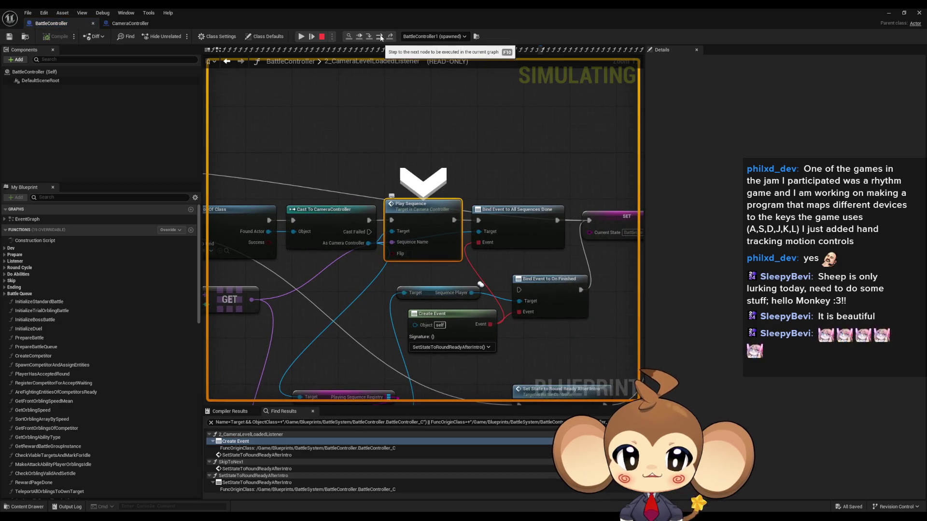
{"action": "left_click", "coordinate": [380, 37]}
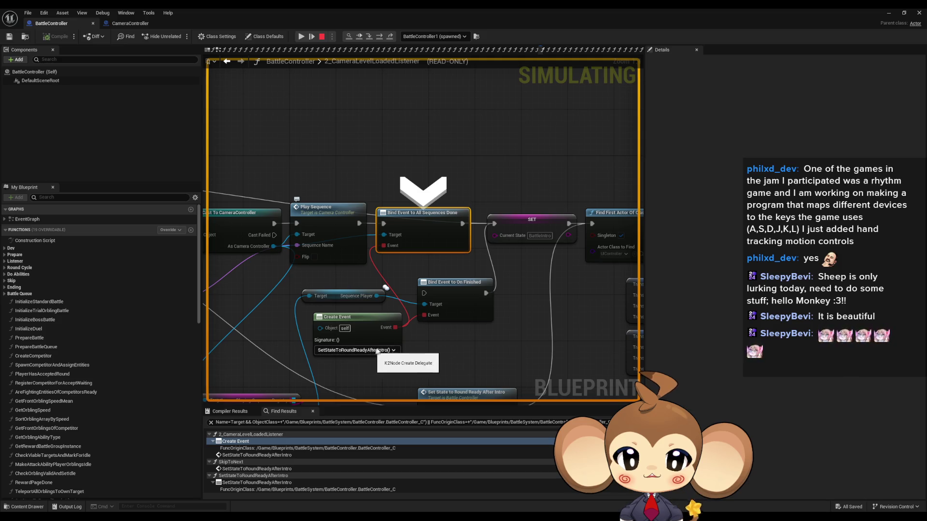
{"action": "left_click", "coordinate": [380, 37]}
{"action": "left_click", "coordinate": [380, 38]}
Resume execution and restore the editor to a window over the level
{"action": "left_click", "coordinate": [301, 36]}
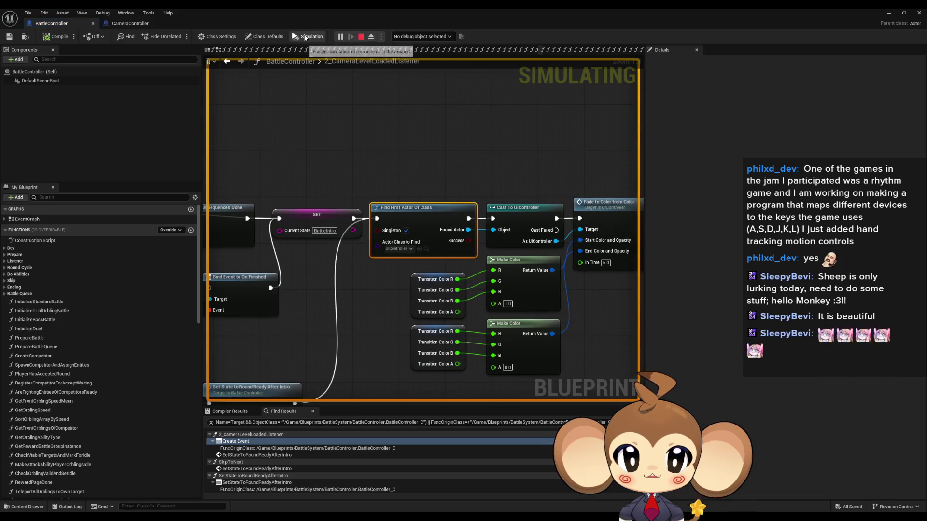
{"action": "scroll", "coordinate": [552, 297], "scroll_direction": "down", "scroll_amount": 4}
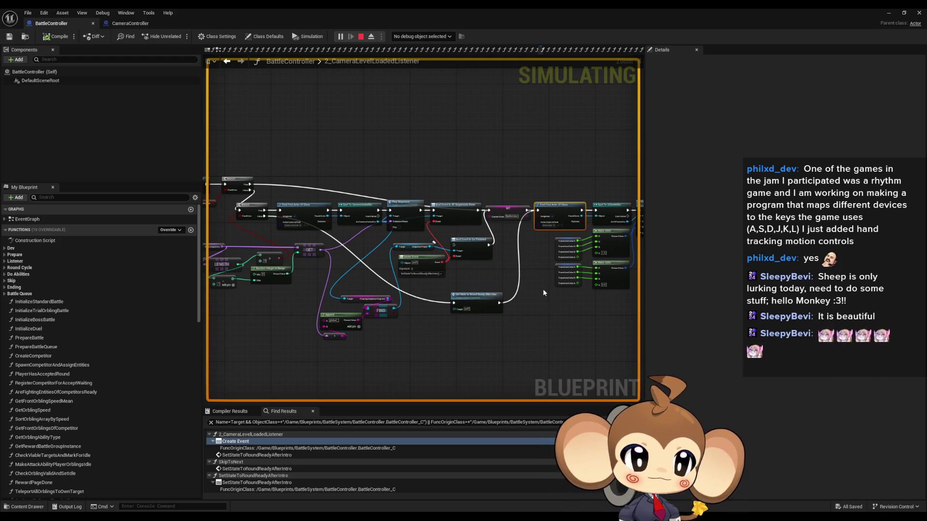
{"action": "mouse_move", "coordinate": [422, 8]}
{"action": "left_mouse_down"}
{"action": "mouse_move", "coordinate": [382, 146]}
{"action": "mouse_move", "coordinate": [482, 146]}
{"action": "mouse_move", "coordinate": [653, 243]}
{"action": "left_mouse_up"}
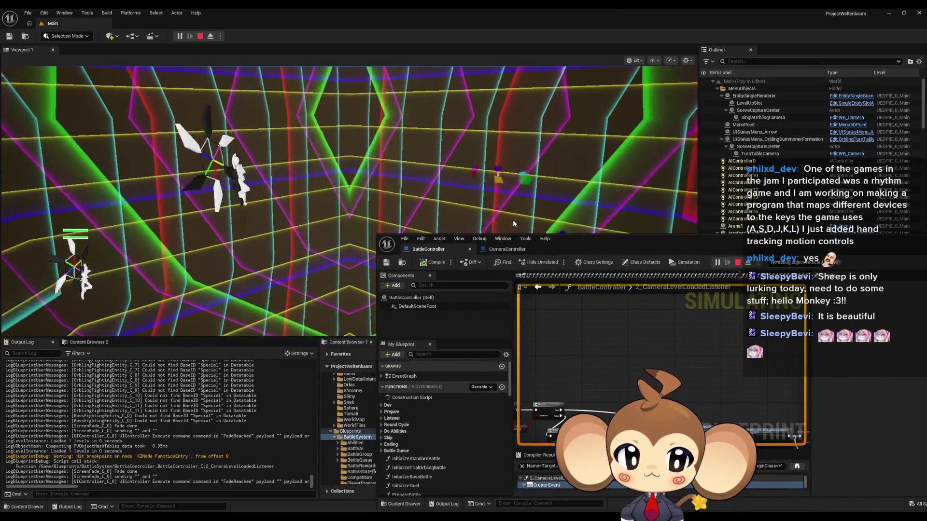
Stop the simulation, maximize the editor, and open the Call All Sequences Done result
{"action": "left_click_drag", "start_coordinate": [600, 249], "coordinate": [371, 124]}
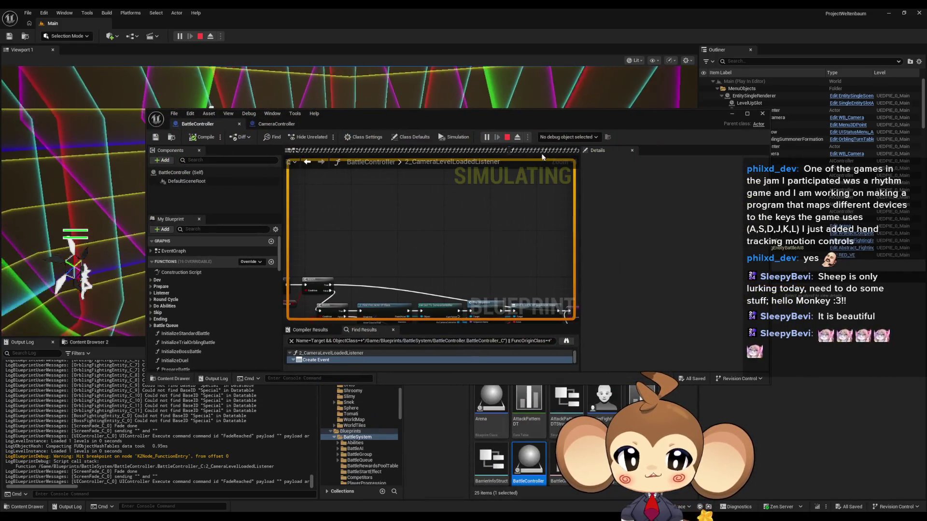
{"action": "left_click", "coordinate": [509, 137]}
{"action": "double_click", "coordinate": [366, 116]}
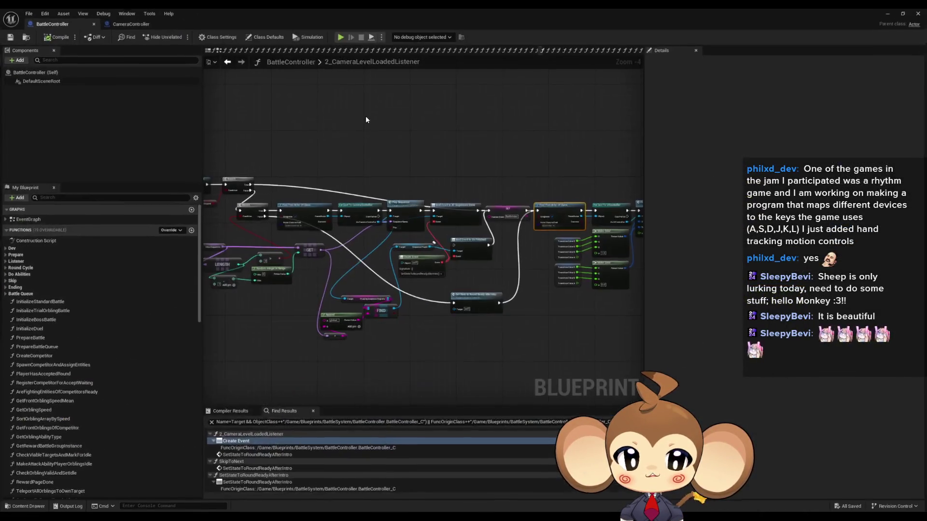
{"action": "scroll", "coordinate": [408, 215], "scroll_direction": "up", "scroll_amount": 4}
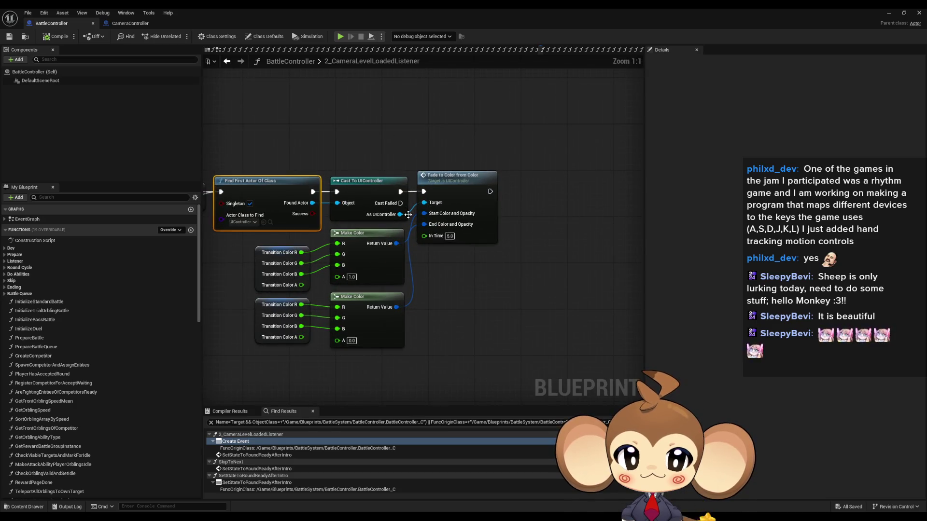
{"action": "scroll", "coordinate": [408, 214], "scroll_direction": "down", "scroll_amount": 3}
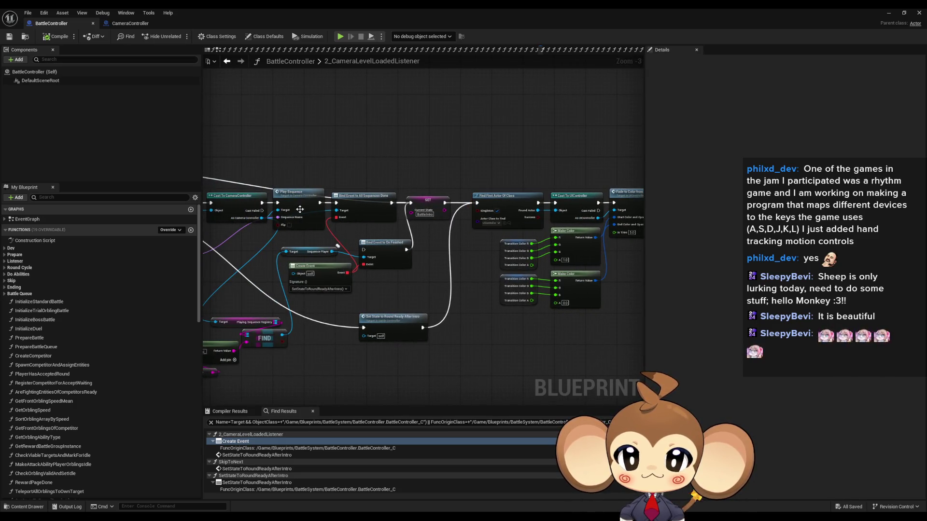
{"action": "double_click", "coordinate": [363, 203]}
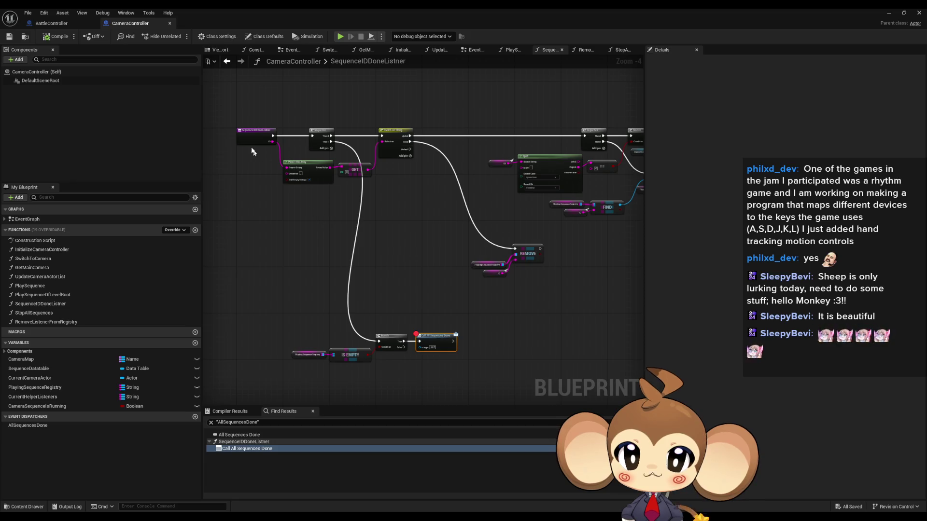
Find all references to the SequenceIDDoneListner node by name
{"action": "left_click", "coordinate": [251, 145]}
{"action": "scroll", "coordinate": [252, 151], "scroll_direction": "up", "scroll_amount": 4}
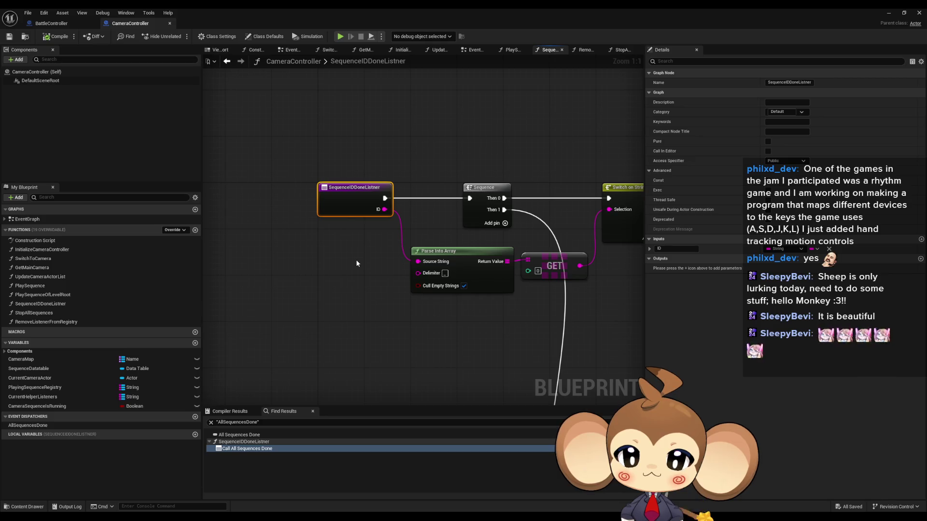
{"action": "right_click", "coordinate": [343, 192]}
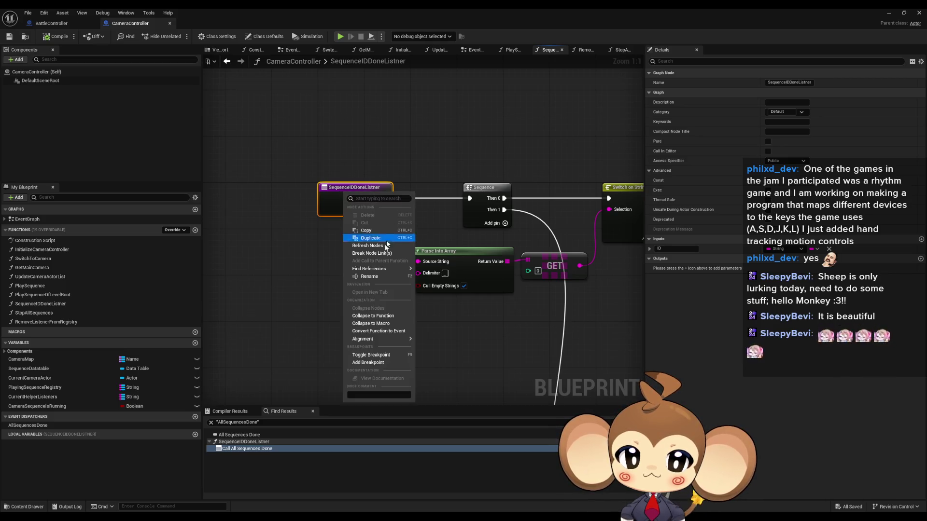
{"action": "mouse_move", "coordinate": [372, 269]}
{"action": "left_click", "coordinate": [321, 247]}
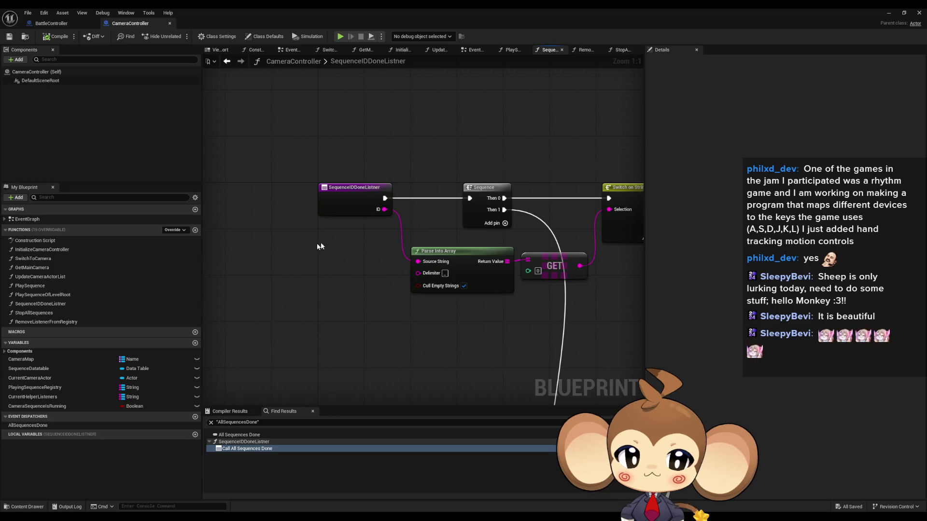
{"action": "left_click_drag", "start_coordinate": [331, 178], "coordinate": [378, 232]}
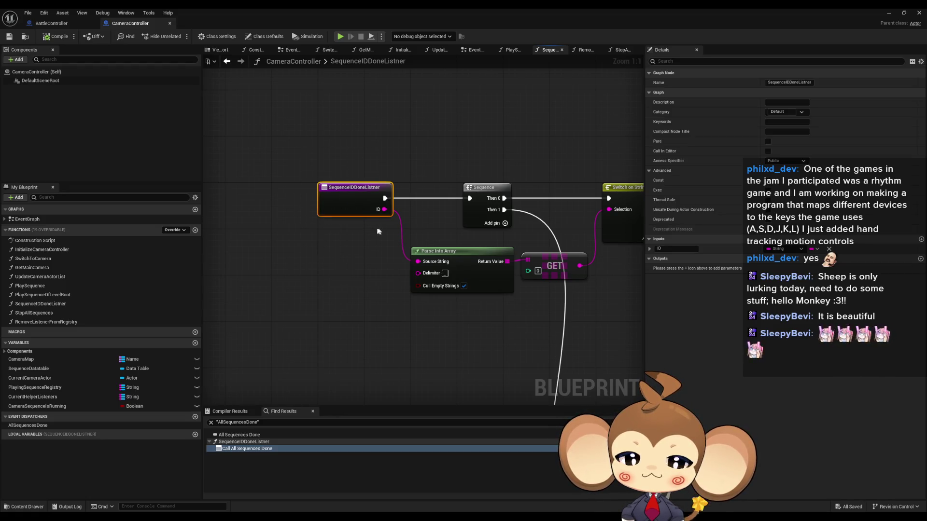
{"action": "right_click", "coordinate": [337, 213]}
{"action": "mouse_move", "coordinate": [382, 288]}
{"action": "left_click", "coordinate": [429, 300]}
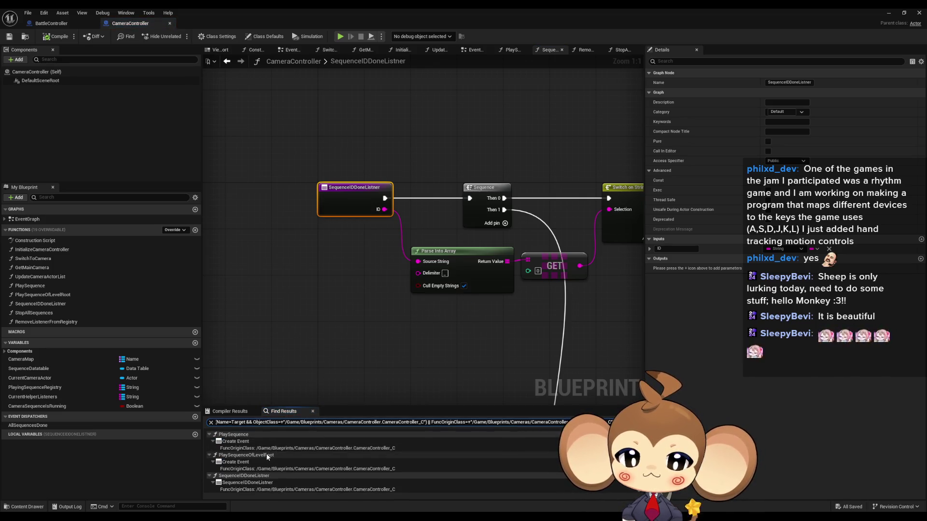
Check the PlaySequence and PlaySequenceOfLevelRoot references, then navigate to the PlaySequence entry node
{"action": "left_click", "coordinate": [234, 441]}
{"action": "left_click", "coordinate": [235, 468]}
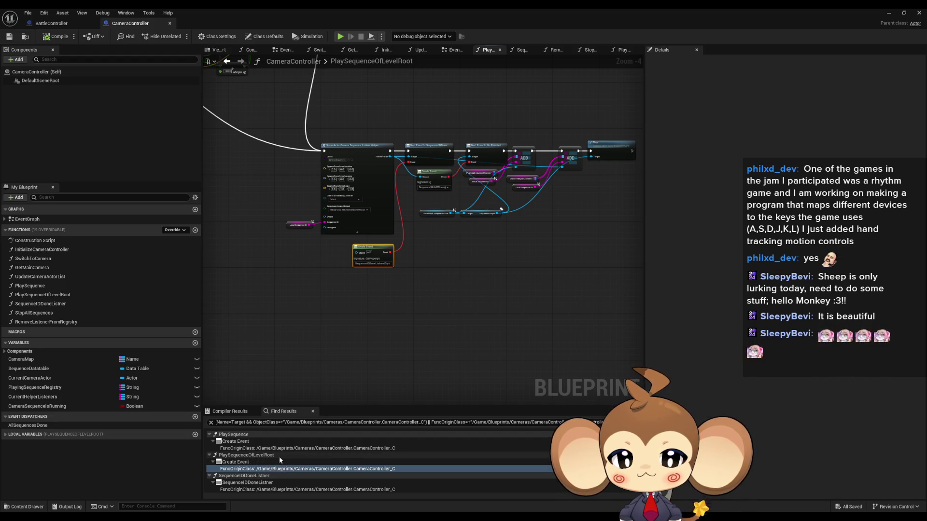
{"action": "left_click", "coordinate": [254, 442]}
{"action": "scroll", "coordinate": [357, 255], "scroll_direction": "down", "scroll_amount": 4}
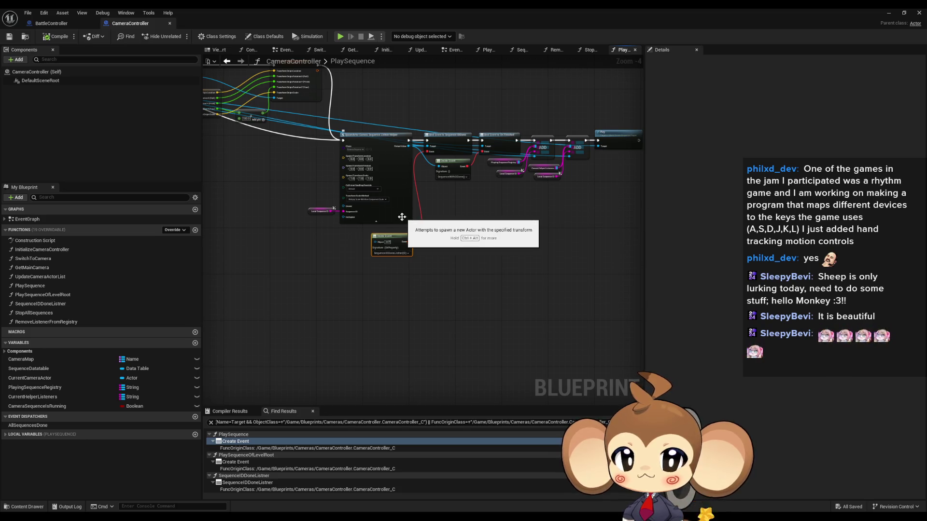
{"action": "scroll", "coordinate": [393, 189], "scroll_direction": "down", "scroll_amount": 3}
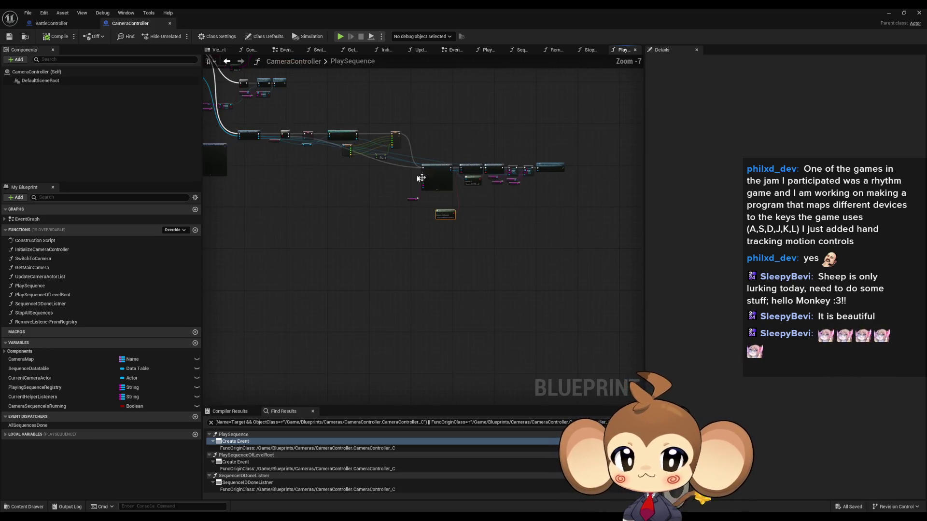
{"action": "scroll", "coordinate": [396, 227], "scroll_direction": "up", "scroll_amount": 6}
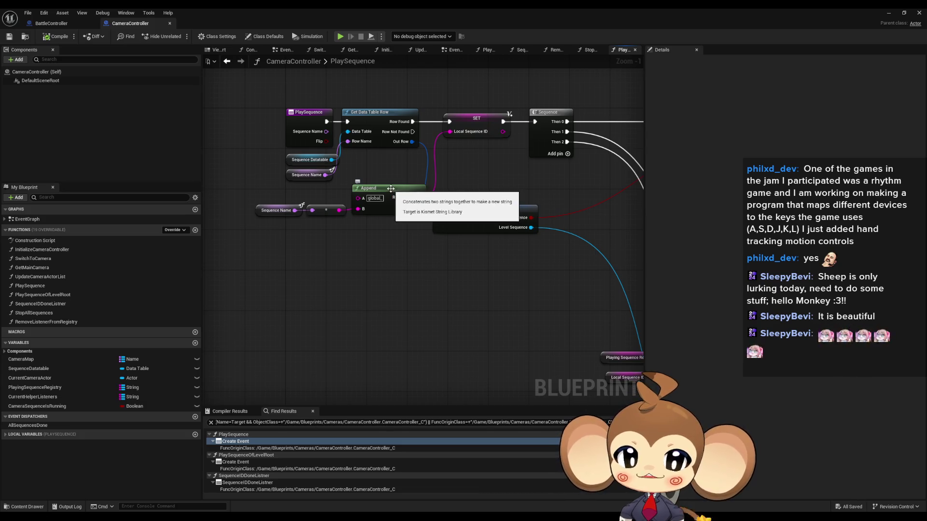
{"action": "left_click_drag", "start_coordinate": [306, 120], "coordinate": [292, 192]}
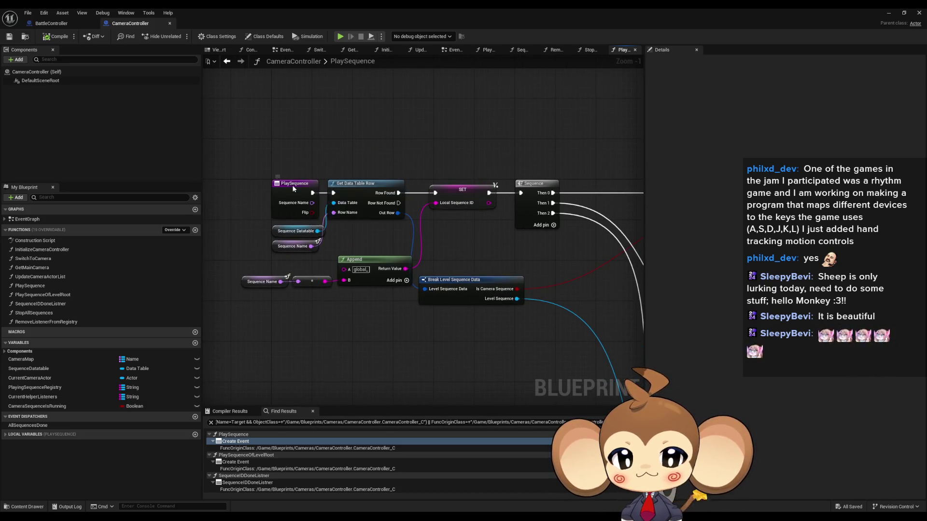
Add a breakpoint on the PlaySequence entry node and launch Play-In-Editor
{"action": "right_click", "coordinate": [292, 188]}
{"action": "left_click", "coordinate": [322, 357]}
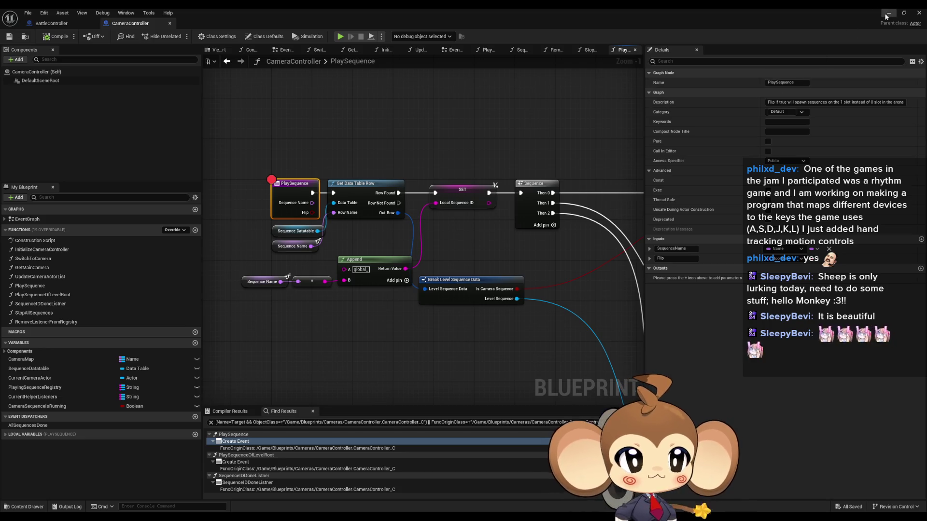
{"action": "left_click", "coordinate": [340, 37]}
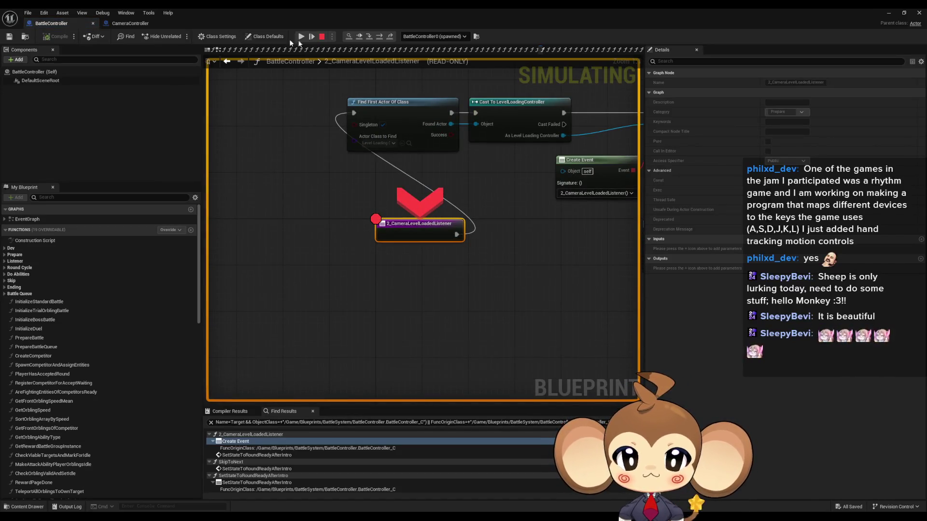
Step Over through 2_CameraLevelLoadedListener past Find First Actor Of Class to Set State to Round Ready After Intro
{"action": "left_click", "coordinate": [381, 38]}
{"action": "left_click", "coordinate": [380, 38]}
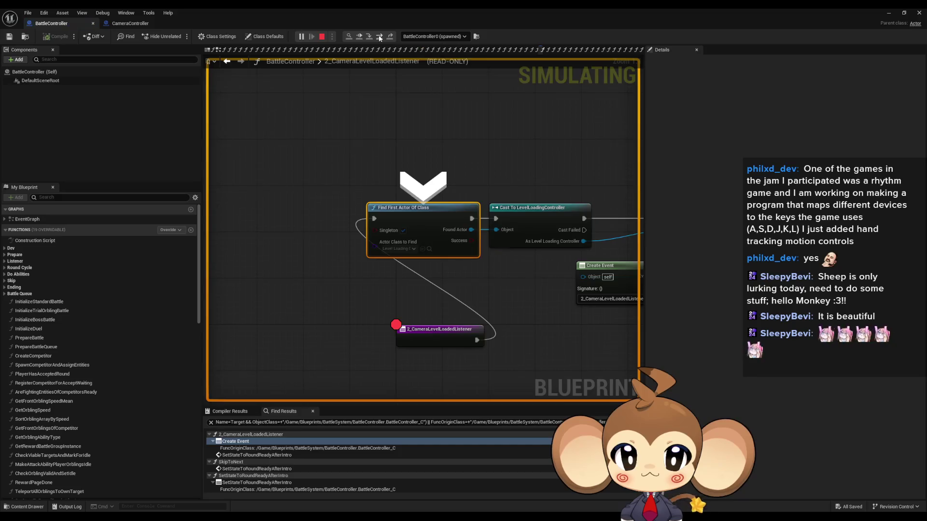
{"action": "left_click", "coordinate": [380, 38]}
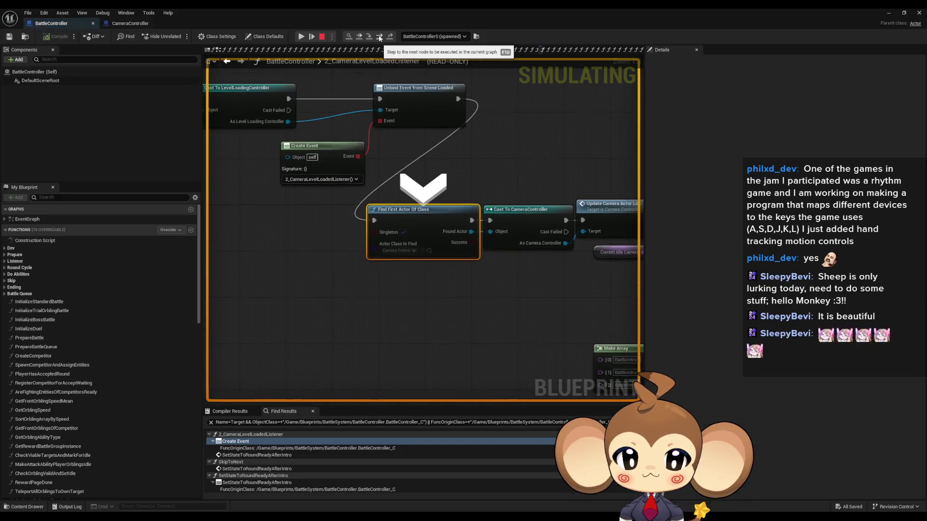
{"action": "left_click_drag", "start_coordinate": [304, 175], "coordinate": [489, 182]}
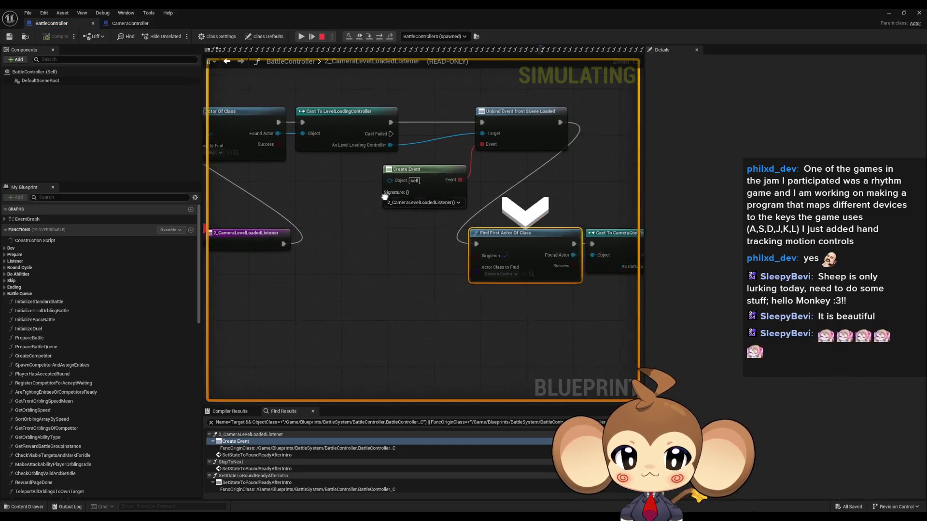
{"action": "left_click", "coordinate": [380, 38]}
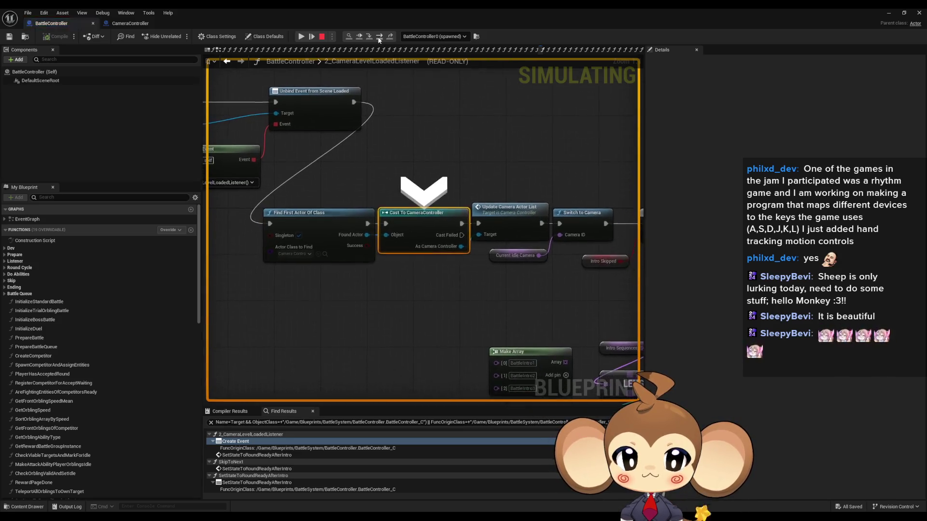
{"action": "left_click", "coordinate": [380, 38]}
{"action": "left_click", "coordinate": [380, 38]}
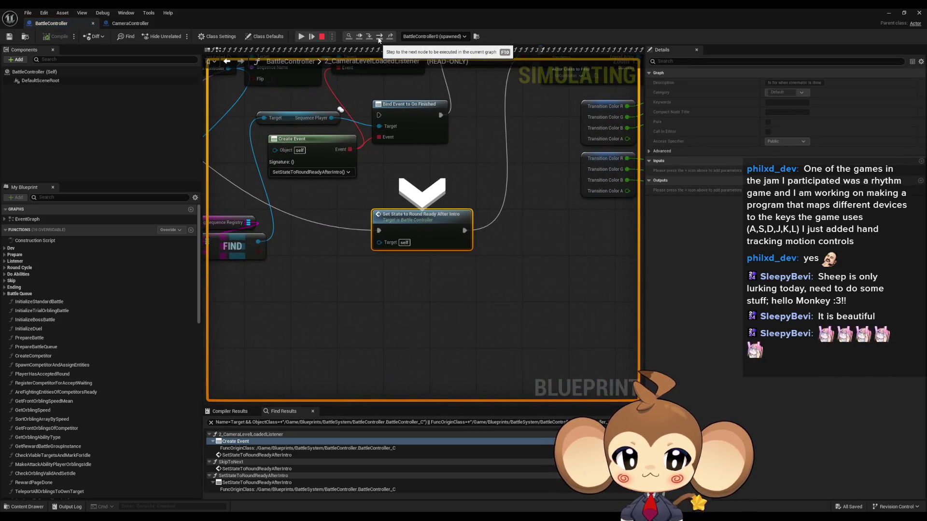
{"action": "left_click", "coordinate": [380, 38]}
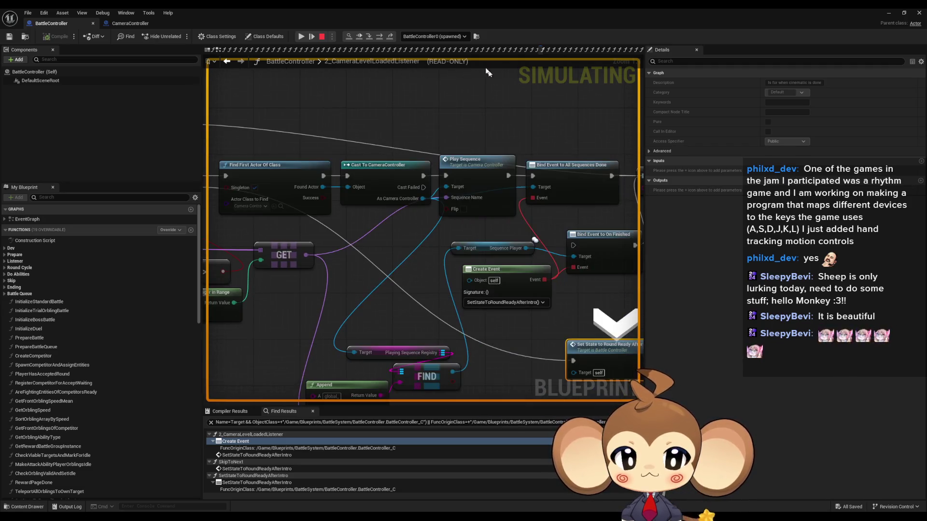
Resume past the PlaySequence breakpoint, remove it, and restore the editor window
{"action": "left_click", "coordinate": [302, 37]}
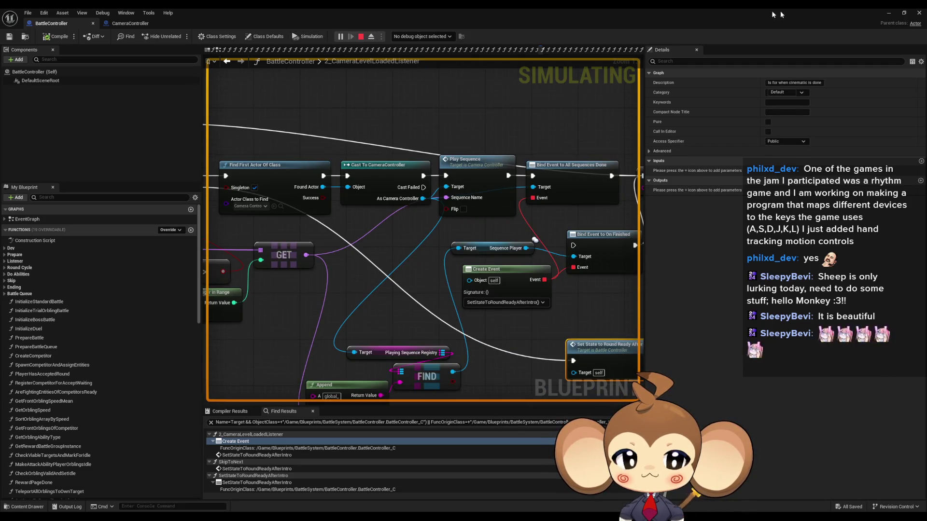
{"action": "left_click", "coordinate": [889, 13]}
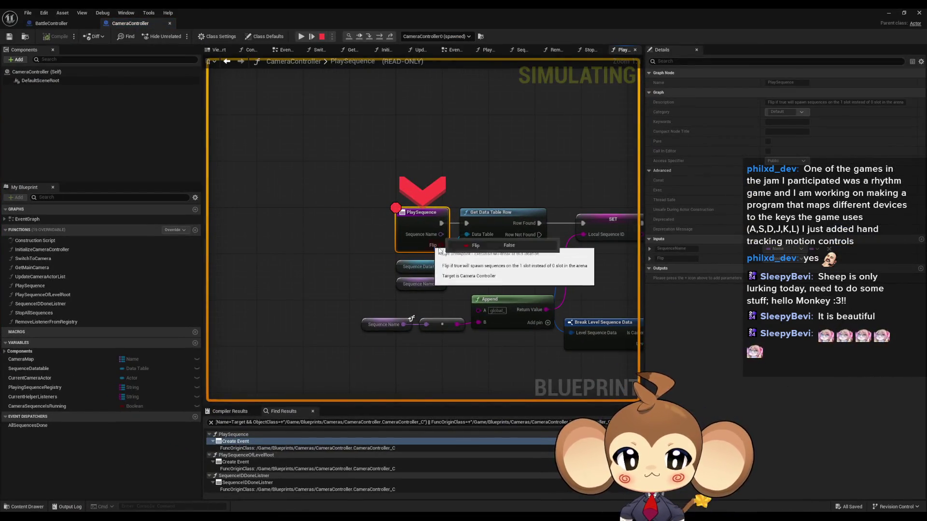
{"action": "left_click", "coordinate": [301, 36]}
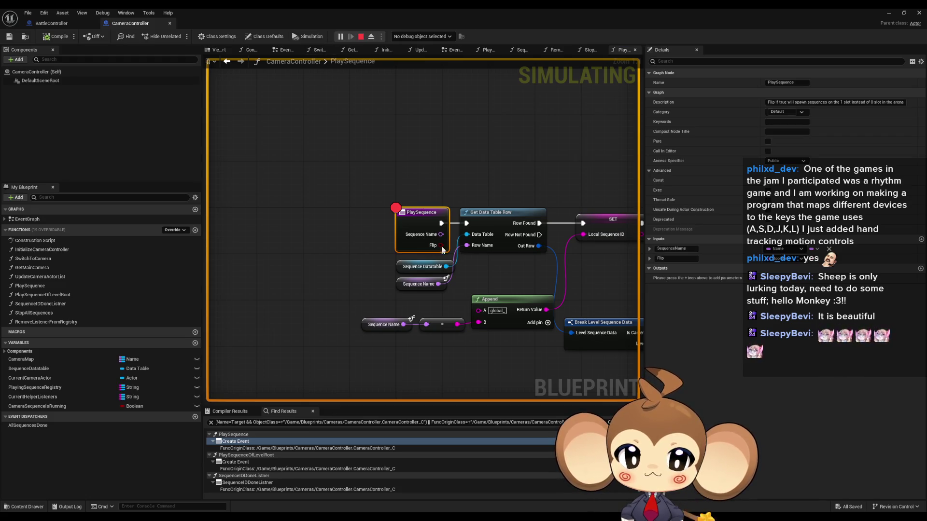
{"action": "right_click", "coordinate": [419, 225]}
{"action": "mouse_move", "coordinate": [454, 299]}
{"action": "left_click", "coordinate": [448, 392]}
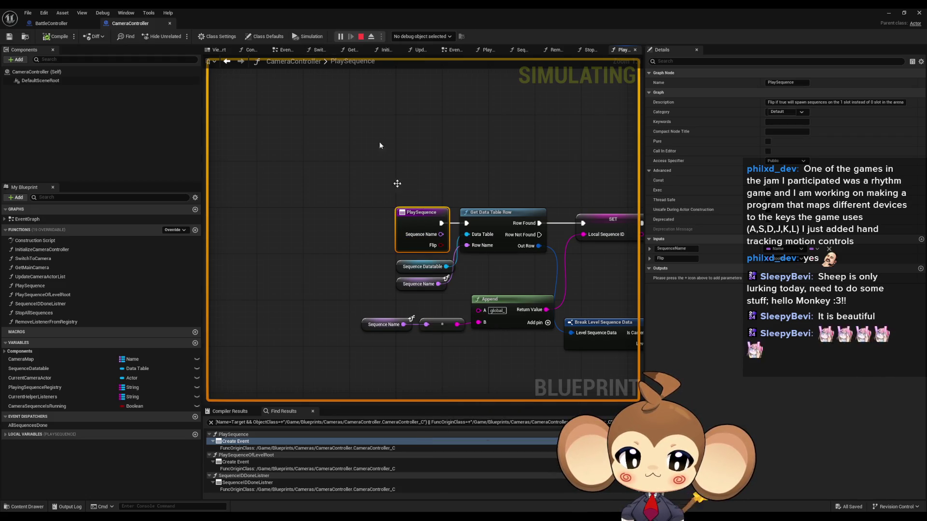
{"action": "double_click", "coordinate": [352, 7]}
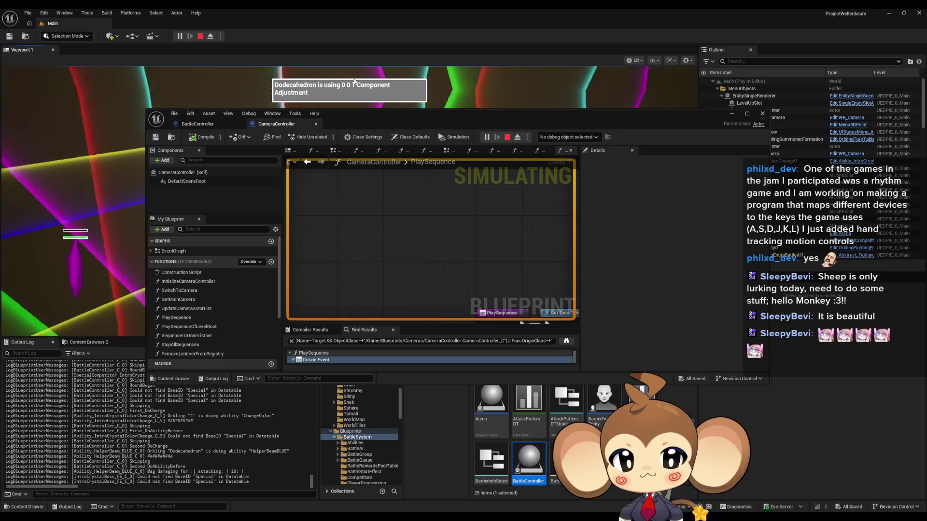
Re-add the PlaySequence breakpoint, move the editor aside, and resume the game
{"action": "right_click", "coordinate": [431, 280]}
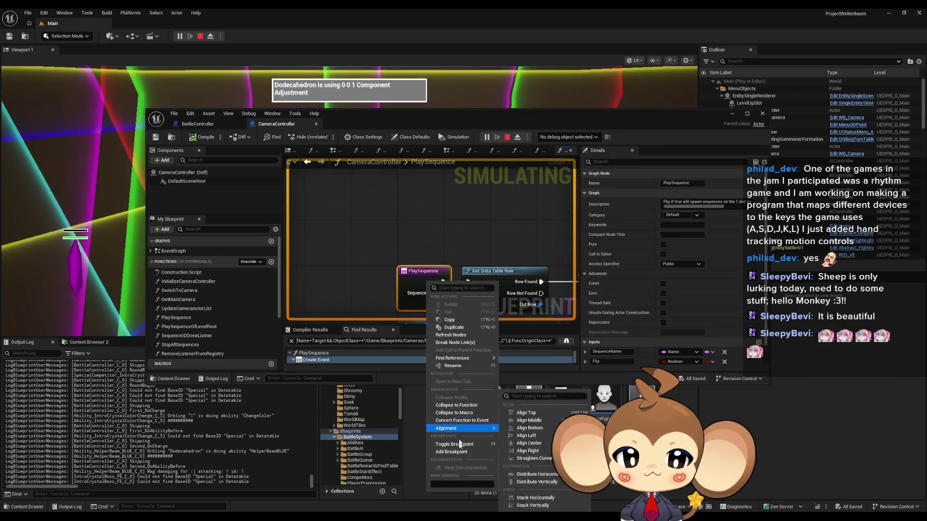
{"action": "left_click", "coordinate": [453, 444]}
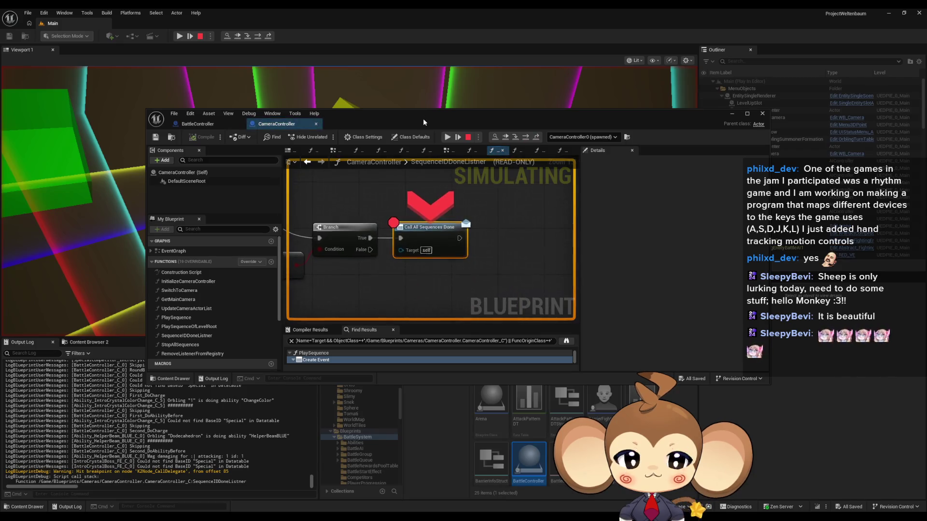
{"action": "mouse_move", "coordinate": [428, 121]}
{"action": "left_mouse_down"}
{"action": "mouse_move", "coordinate": [453, 206]}
{"action": "mouse_move", "coordinate": [552, 297]}
{"action": "left_mouse_up"}
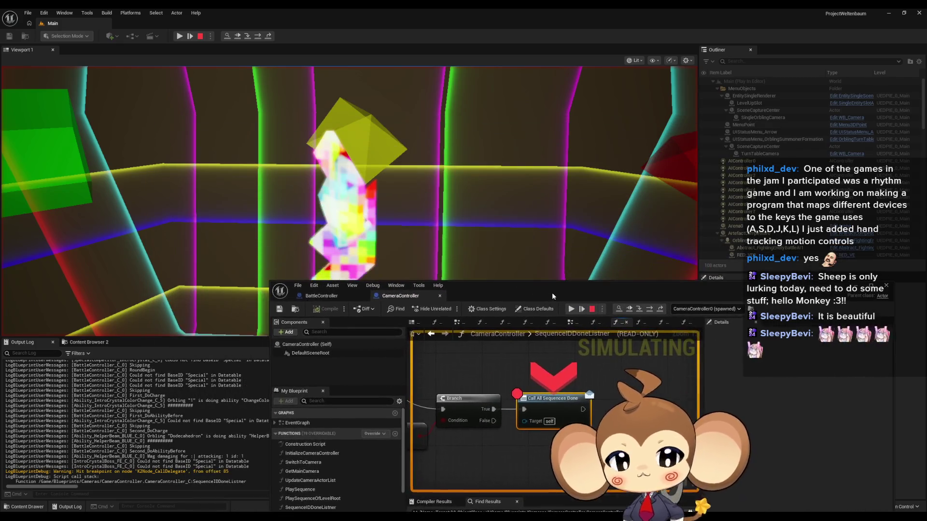
{"action": "left_click", "coordinate": [180, 36]}
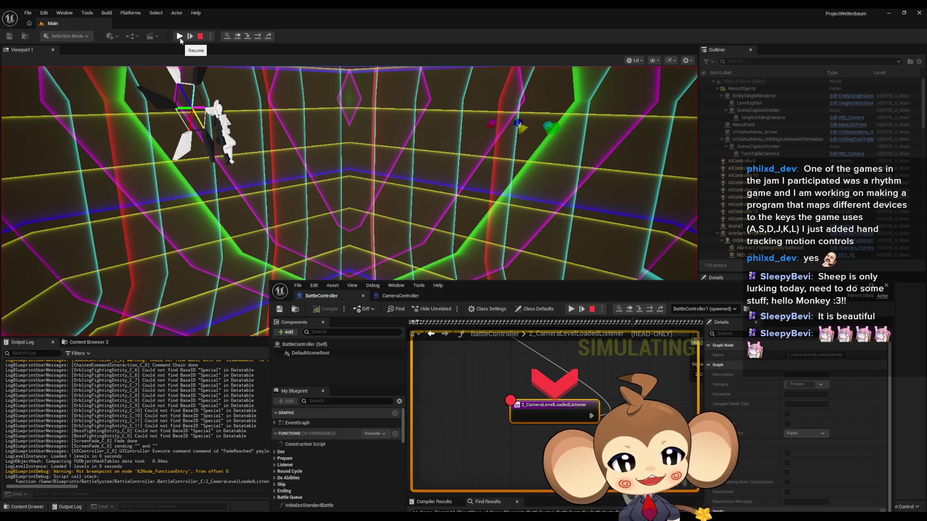
Step from the listener and resume to the PlaySequence breakpoint, then maximize the editor
{"action": "left_click", "coordinate": [649, 309]}
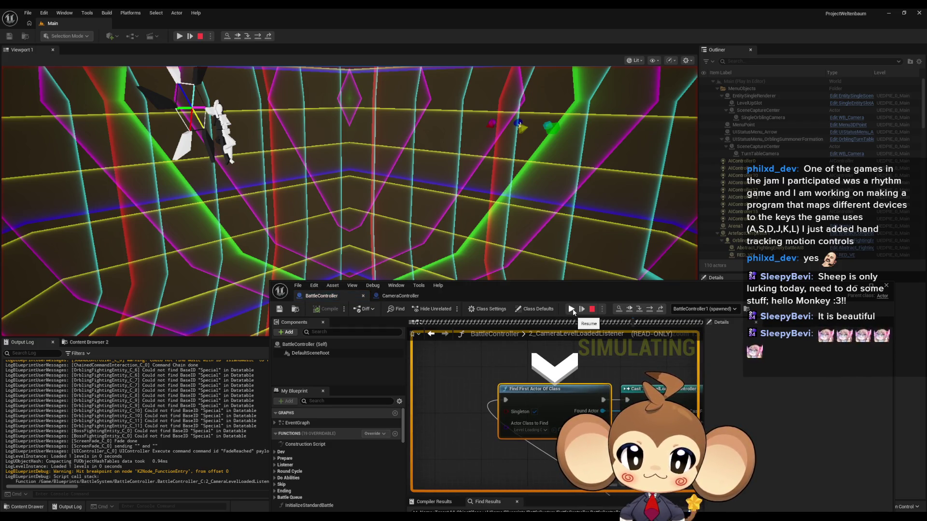
{"action": "left_click", "coordinate": [572, 310]}
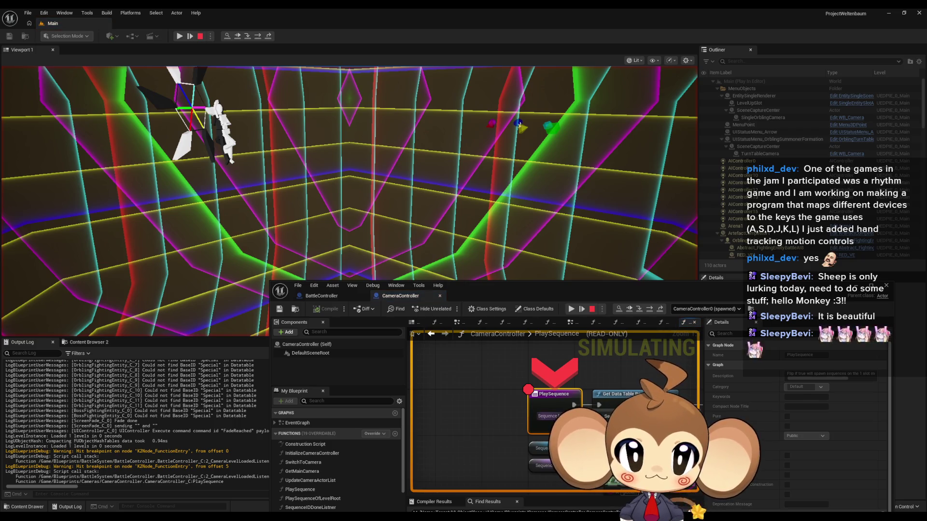
{"action": "left_click_drag", "start_coordinate": [540, 296], "coordinate": [467, 246]}
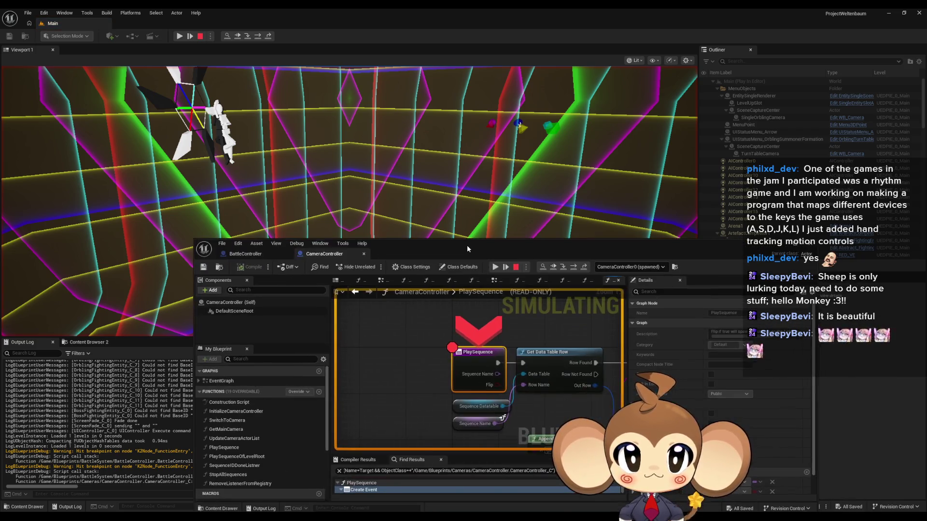
{"action": "double_click", "coordinate": [467, 245]}
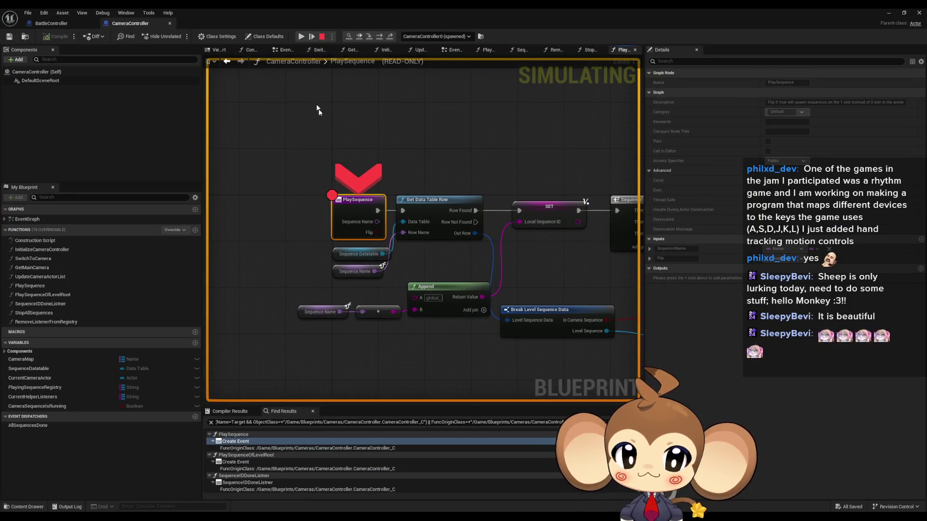
Step Over through PlaySequence's SET, Sequence, Branch and SET Camera Sequence Is Running nodes
{"action": "left_click", "coordinate": [381, 38]}
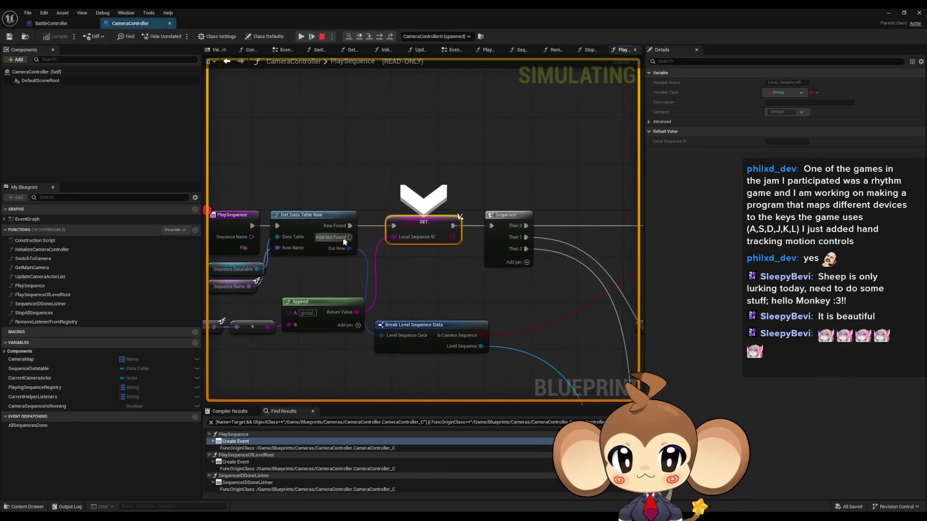
{"action": "mouse_move", "coordinate": [341, 249]}
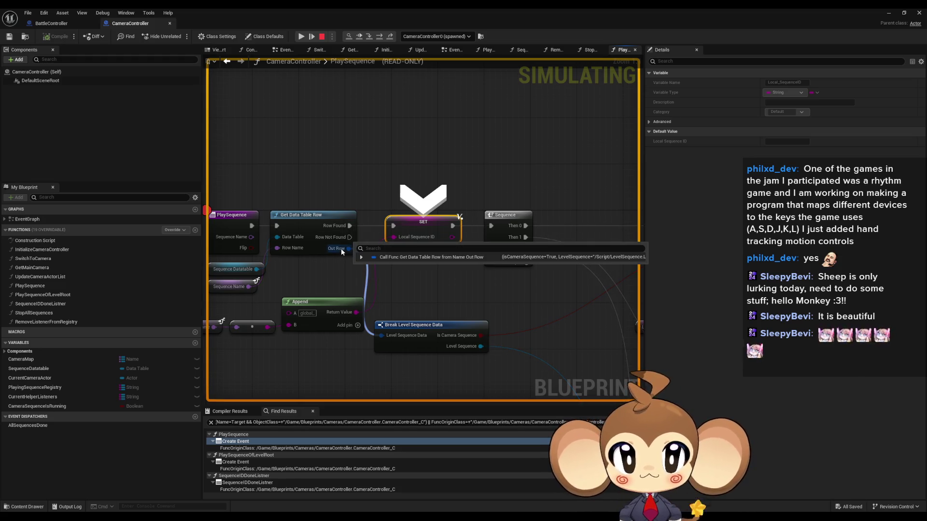
{"action": "left_click", "coordinate": [380, 36]}
{"action": "left_click", "coordinate": [379, 36]}
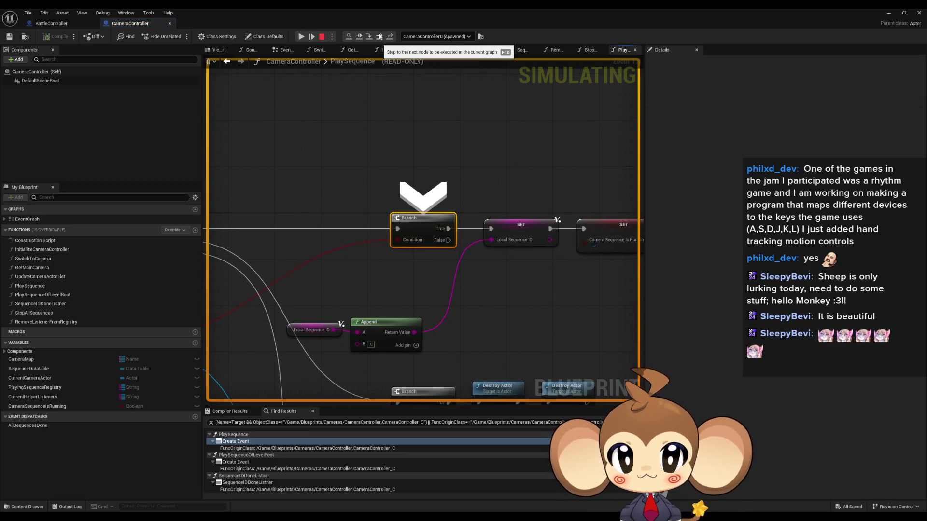
{"action": "left_click", "coordinate": [380, 36]}
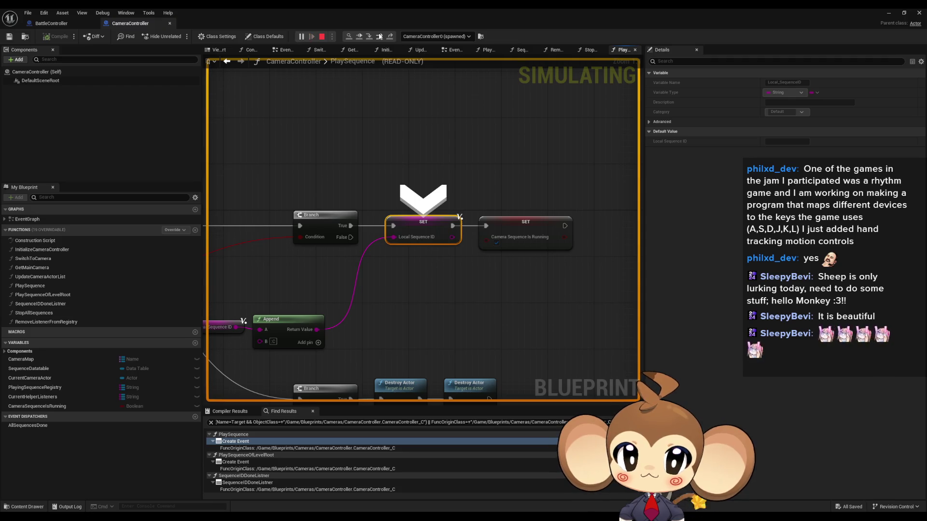
{"action": "left_click", "coordinate": [380, 36]}
{"action": "mouse_move", "coordinate": [315, 234]}
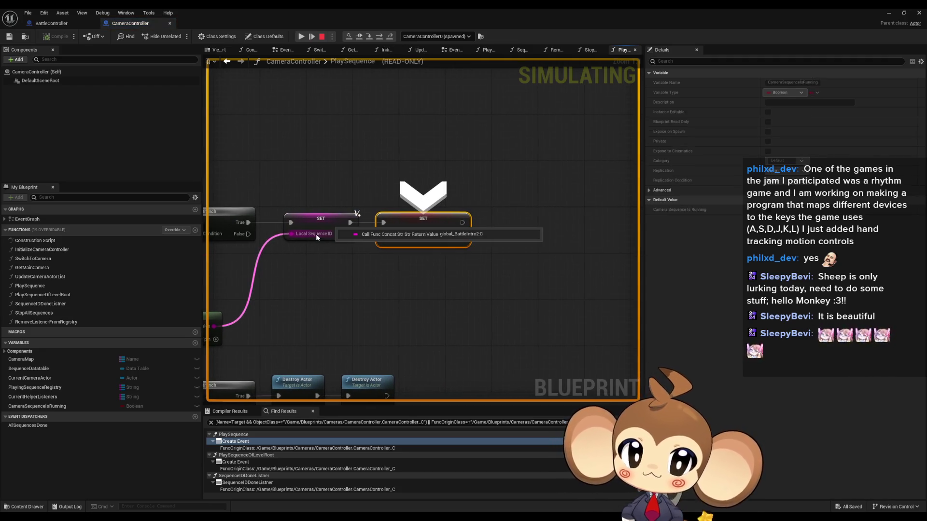
{"action": "left_click", "coordinate": [380, 37]}
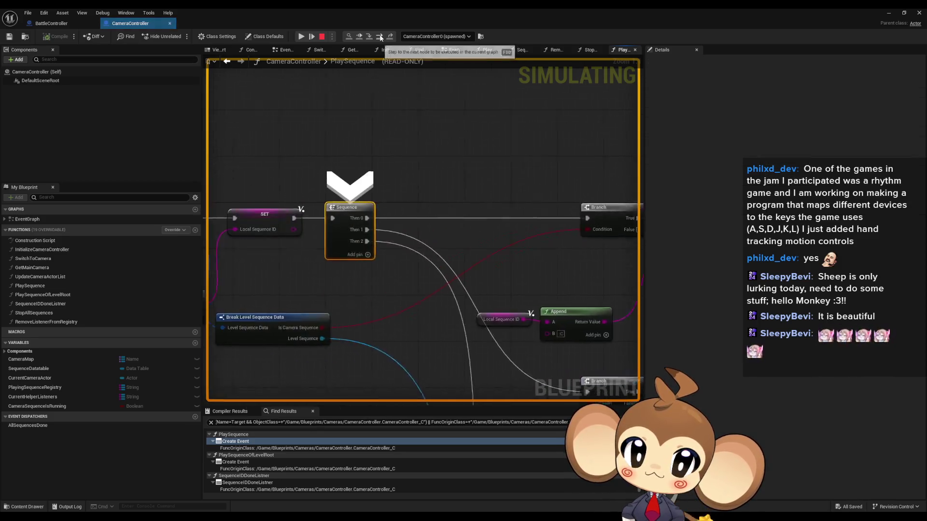
{"action": "left_click", "coordinate": [379, 38]}
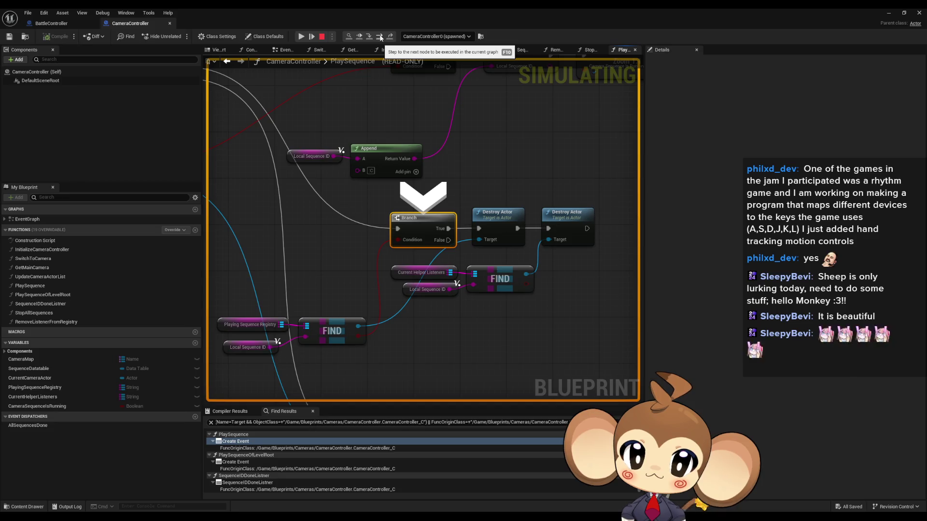
{"action": "left_click", "coordinate": [380, 37]}
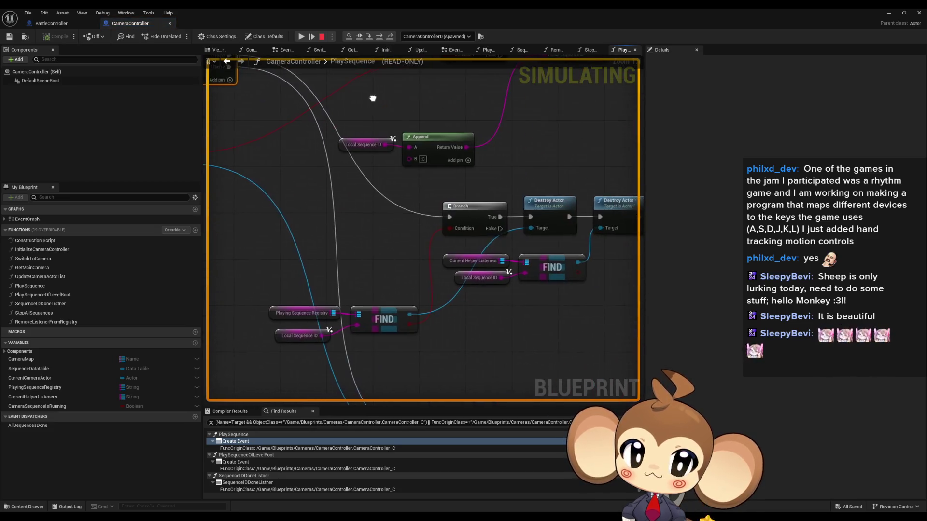
{"action": "mouse_move", "coordinate": [305, 312]}
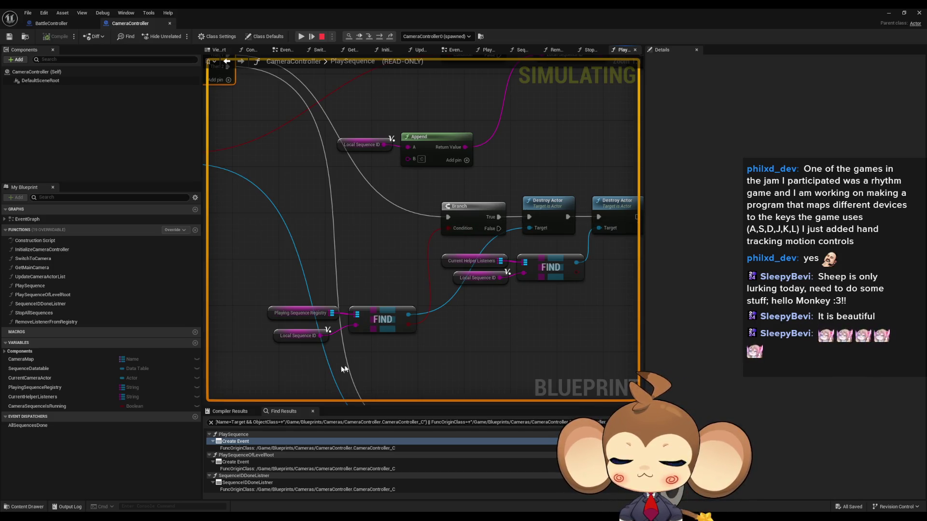
Expand the Playing Sequence Registry watch and inspect the stored sequence actor's properties
{"action": "left_click_drag", "start_coordinate": [530, 242], "coordinate": [414, 240]}
{"action": "left_click_drag", "start_coordinate": [316, 263], "coordinate": [489, 270]}
{"action": "mouse_move", "coordinate": [363, 315]}
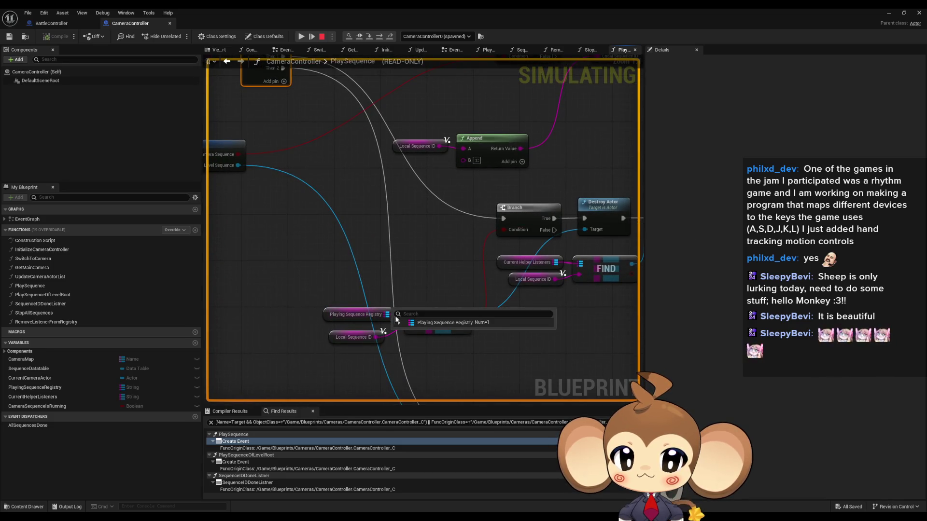
{"action": "left_click", "coordinate": [400, 323]}
{"action": "left_click", "coordinate": [404, 332]}
{"action": "left_click", "coordinate": [405, 332]}
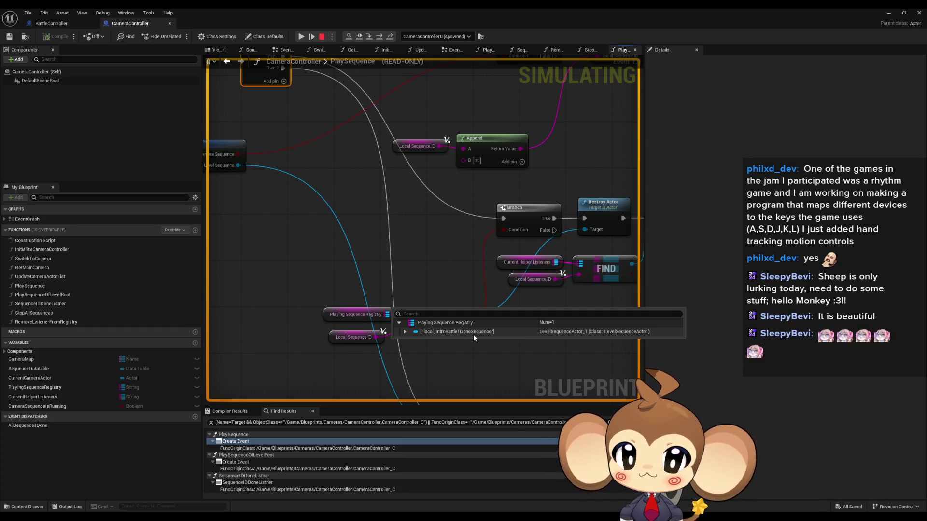
Check the Local Sequence ID nodes and confirm the registry's single local_IntroBattle1DoneSequence entry
{"action": "left_click_drag", "start_coordinate": [357, 153], "coordinate": [332, 197]}
{"action": "mouse_move", "coordinate": [395, 192]}
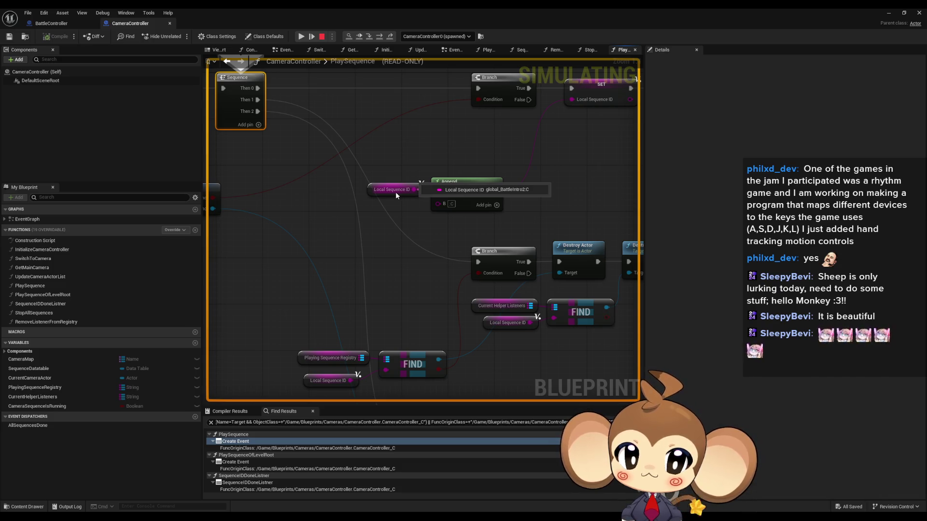
{"action": "mouse_move", "coordinate": [331, 360]}
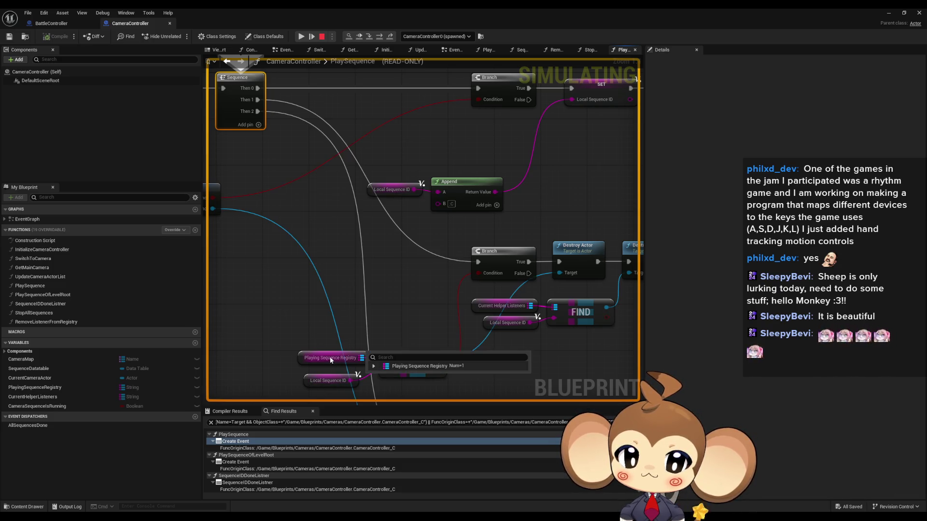
{"action": "mouse_move", "coordinate": [325, 383]}
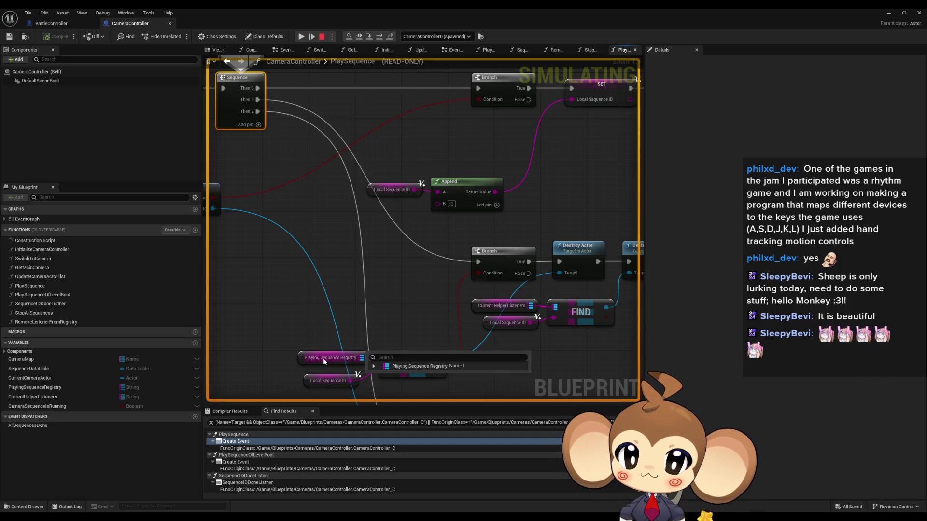
{"action": "left_click", "coordinate": [374, 367]}
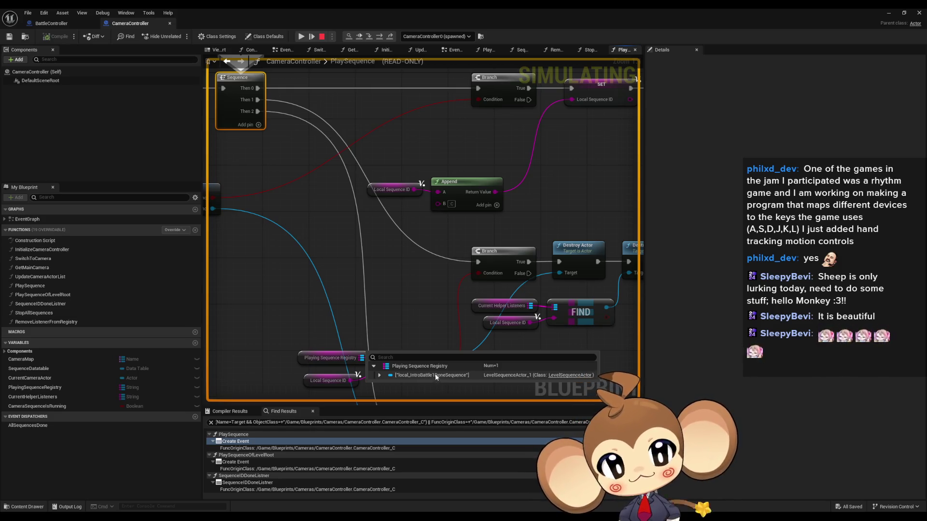
{"action": "scroll", "coordinate": [403, 213], "scroll_direction": "down", "scroll_amount": 3}
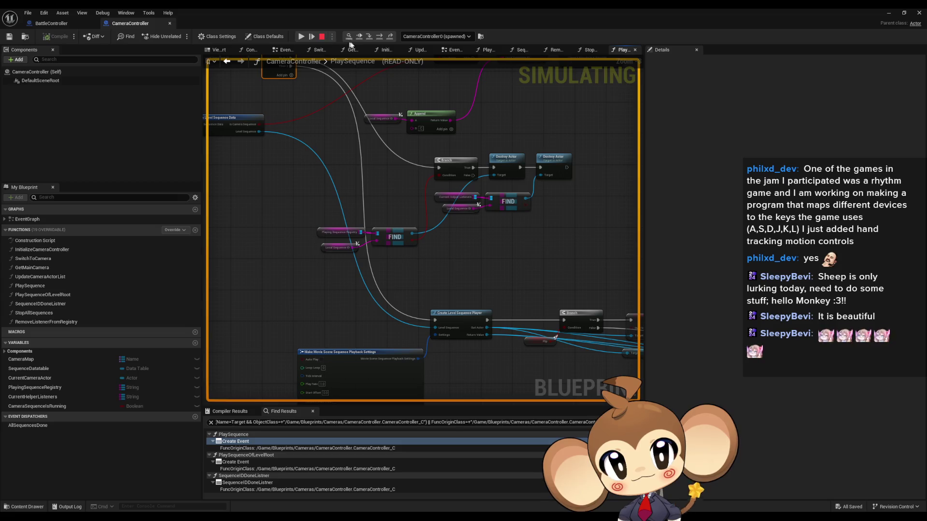
Step over Create Level Sequence Player and SpawnActor to the sequence-done binding, then open SequenceIDDoneListner
{"action": "left_click", "coordinate": [379, 38]}
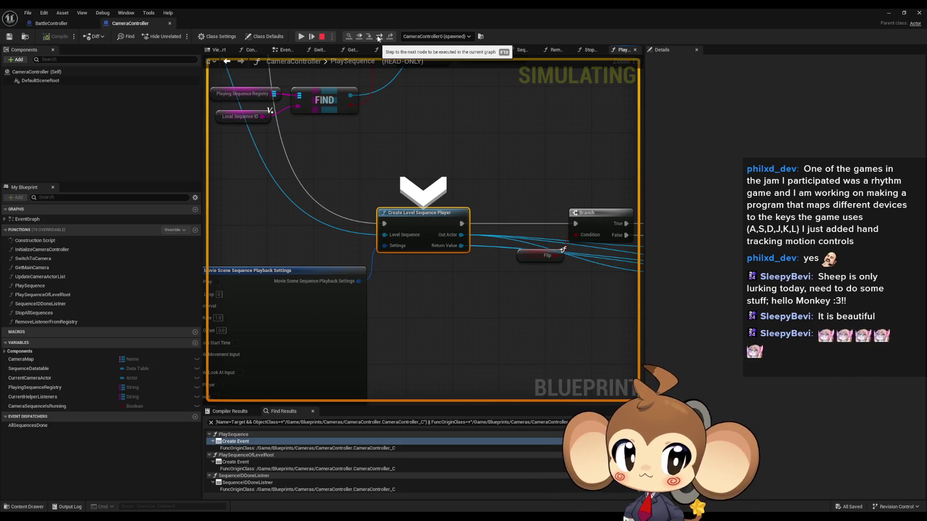
{"action": "left_click", "coordinate": [379, 38]}
{"action": "left_click", "coordinate": [379, 38]}
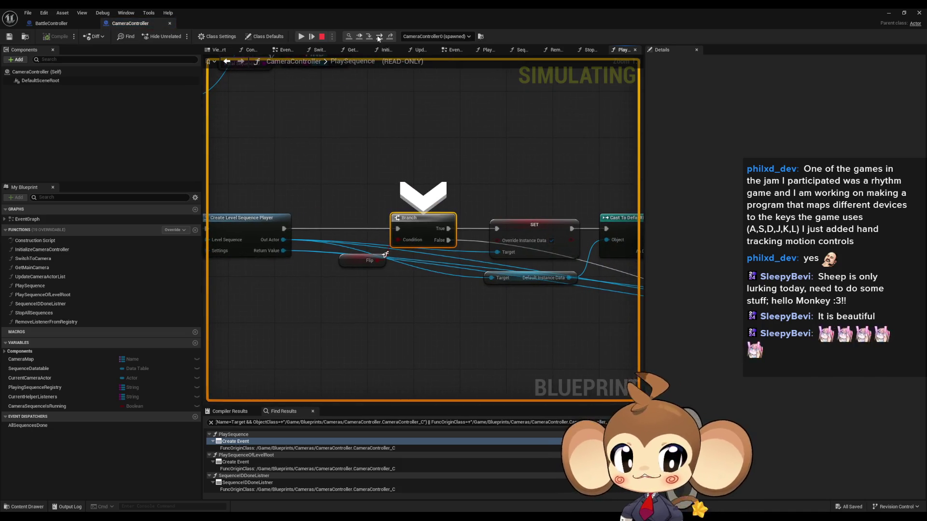
{"action": "left_click", "coordinate": [378, 38]}
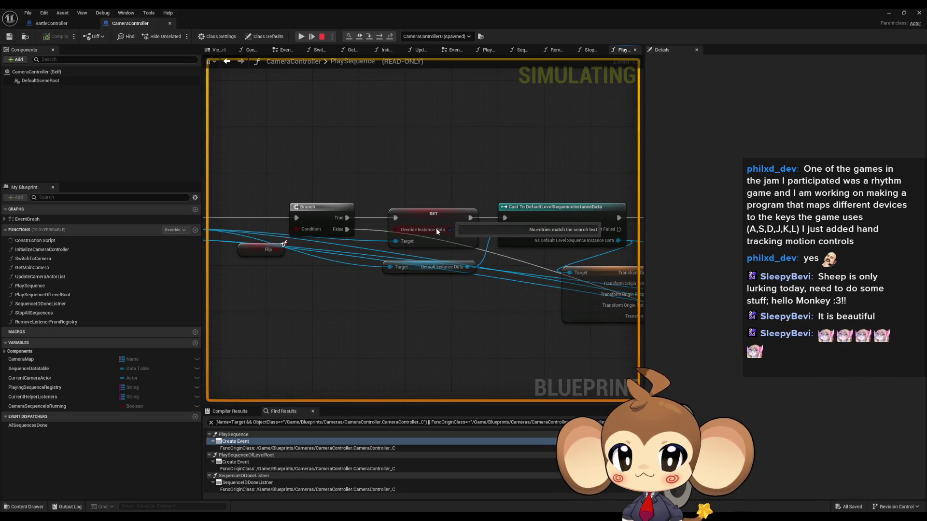
{"action": "key", "text": "F10"}
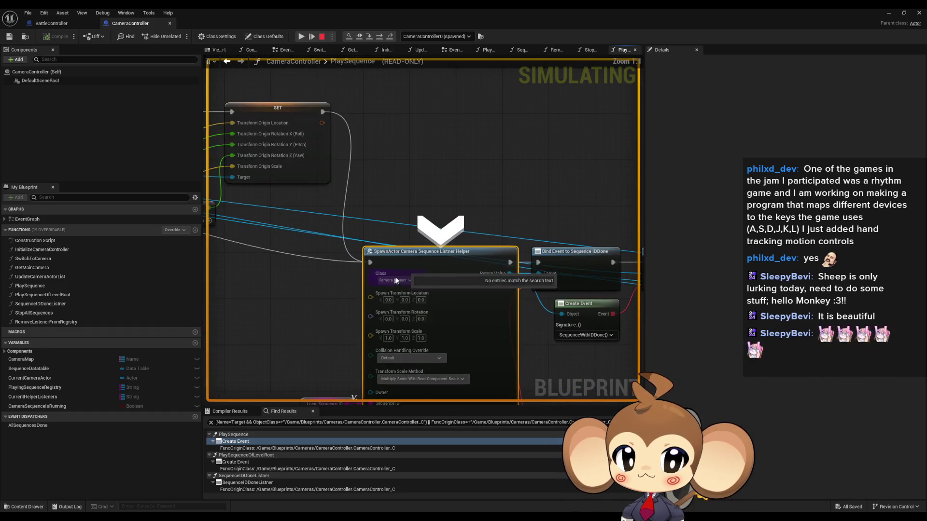
{"action": "left_click", "coordinate": [368, 37]}
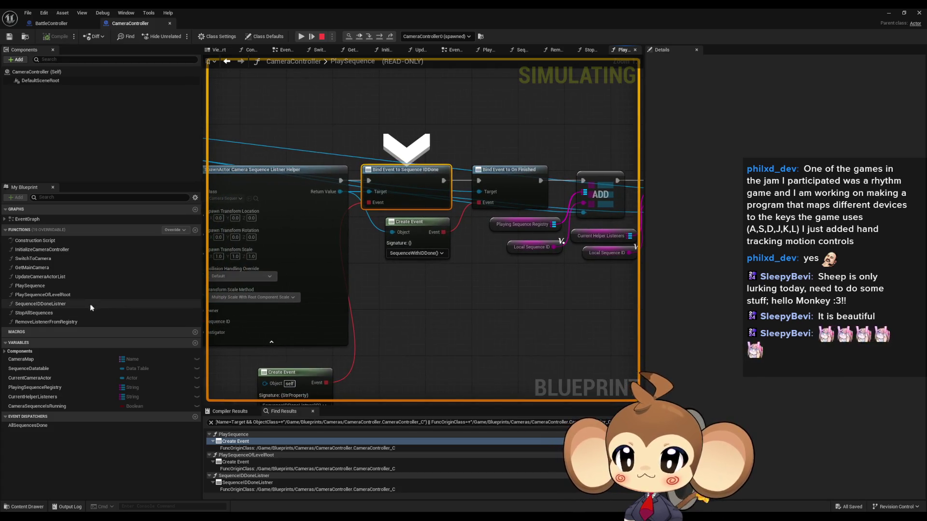
{"action": "double_click", "coordinate": [50, 305]}
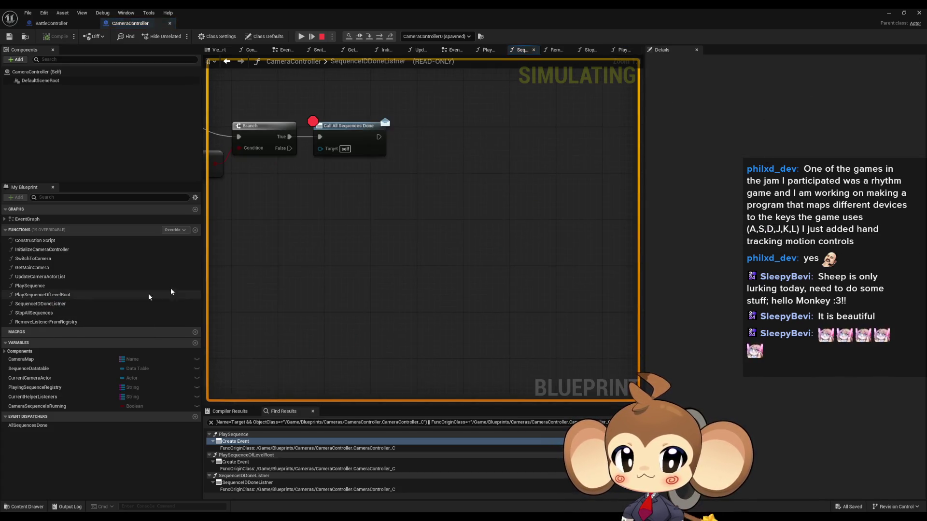
Add a breakpoint to SequenceIDDoneListner's Branch node and step over back into PlaySequence
{"action": "scroll", "coordinate": [518, 279], "scroll_direction": "down", "scroll_amount": 2}
{"action": "mouse_move", "coordinate": [518, 279]}
{"action": "left_mouse_down"}
{"action": "mouse_move", "coordinate": [370, 195]}
{"action": "mouse_move", "coordinate": [313, 232]}
{"action": "mouse_move", "coordinate": [281, 274]}
{"action": "mouse_move", "coordinate": [595, 275]}
{"action": "left_mouse_up"}
{"action": "scroll", "coordinate": [265, 269], "scroll_direction": "down", "scroll_amount": 1}
{"action": "scroll", "coordinate": [278, 275], "scroll_direction": "up", "scroll_amount": 1}
{"action": "scroll", "coordinate": [360, 197], "scroll_direction": "up", "scroll_amount": 3}
{"action": "mouse_move", "coordinate": [360, 193]}
{"action": "left_mouse_down"}
{"action": "mouse_move", "coordinate": [435, 109]}
{"action": "mouse_move", "coordinate": [456, 207]}
{"action": "mouse_move", "coordinate": [444, 180]}
{"action": "left_mouse_up"}
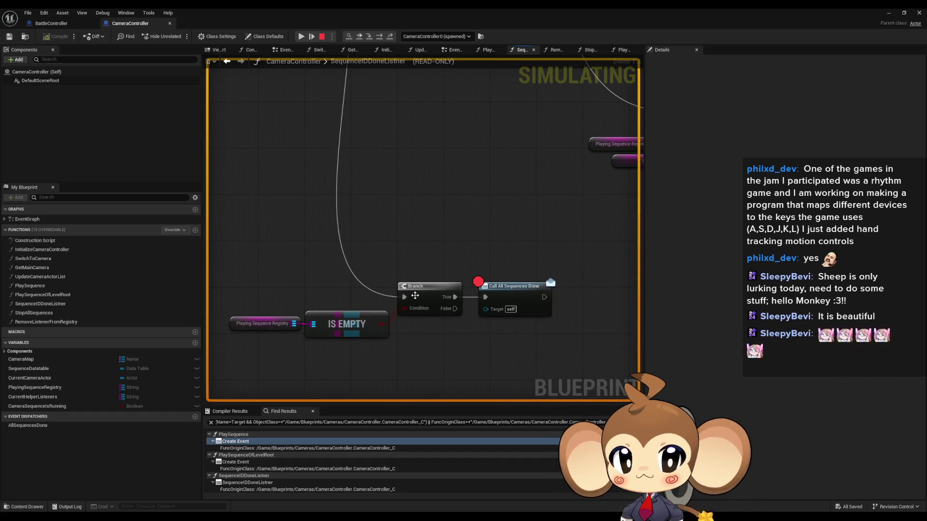
{"action": "right_click", "coordinate": [424, 290]}
{"action": "left_click", "coordinate": [446, 355]}
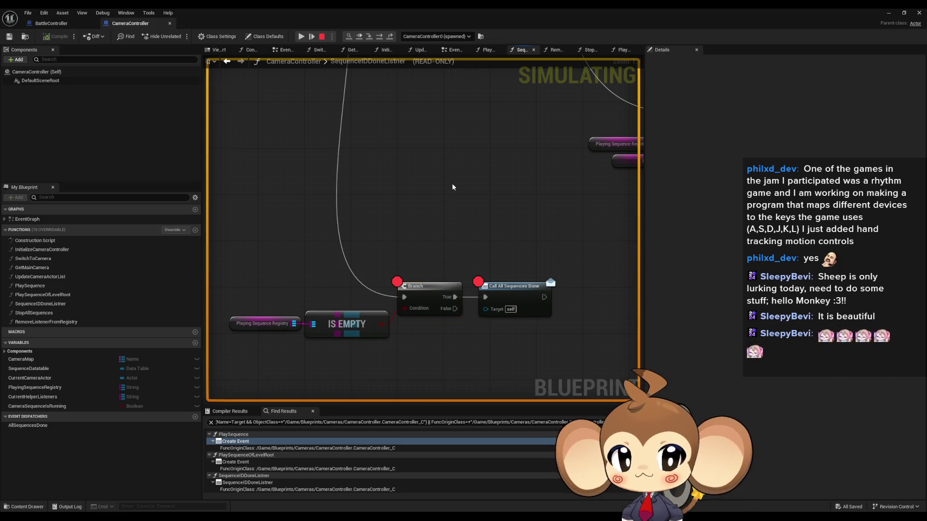
{"action": "left_click", "coordinate": [383, 40]}
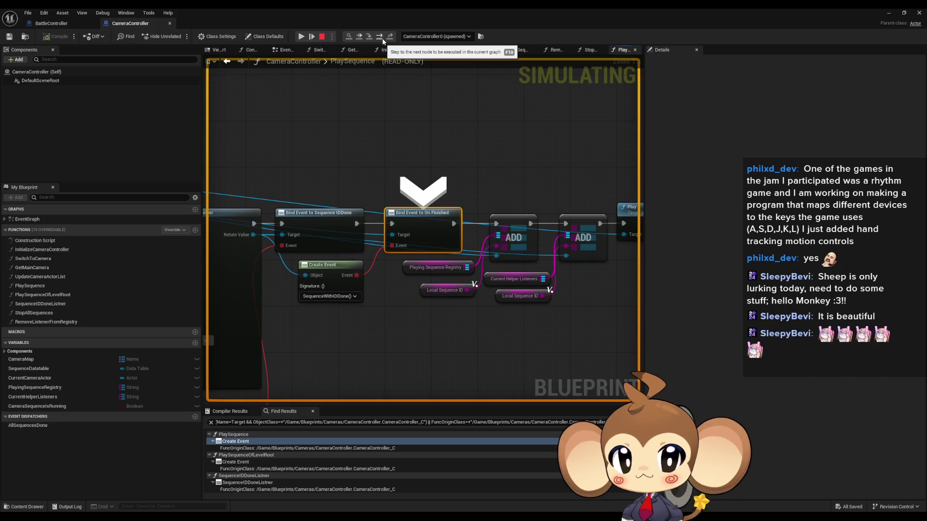
Inspect the SpawnActor node's spawned listener helper class while paused
{"action": "mouse_move", "coordinate": [347, 199]}
{"action": "left_mouse_down"}
{"action": "mouse_move", "coordinate": [447, 192]}
{"action": "mouse_move", "coordinate": [519, 85]}
{"action": "left_mouse_up"}
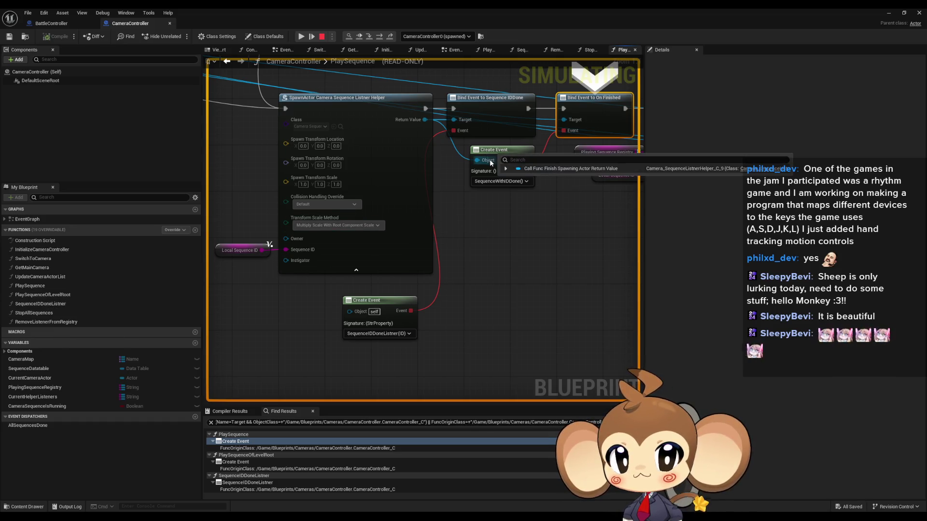
{"action": "left_click", "coordinate": [321, 126]}
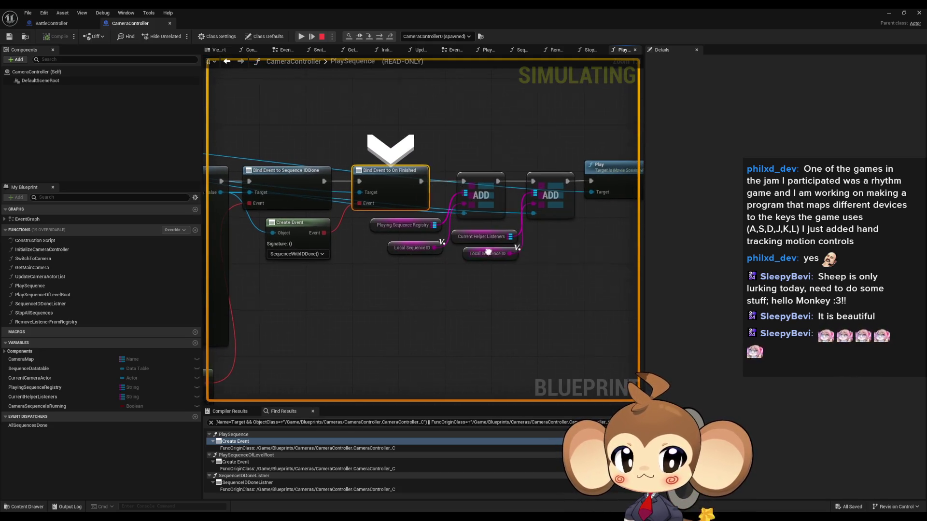
{"action": "scroll", "coordinate": [314, 261], "scroll_direction": "down", "scroll_amount": 4}
{"action": "mouse_move", "coordinate": [284, 261]}
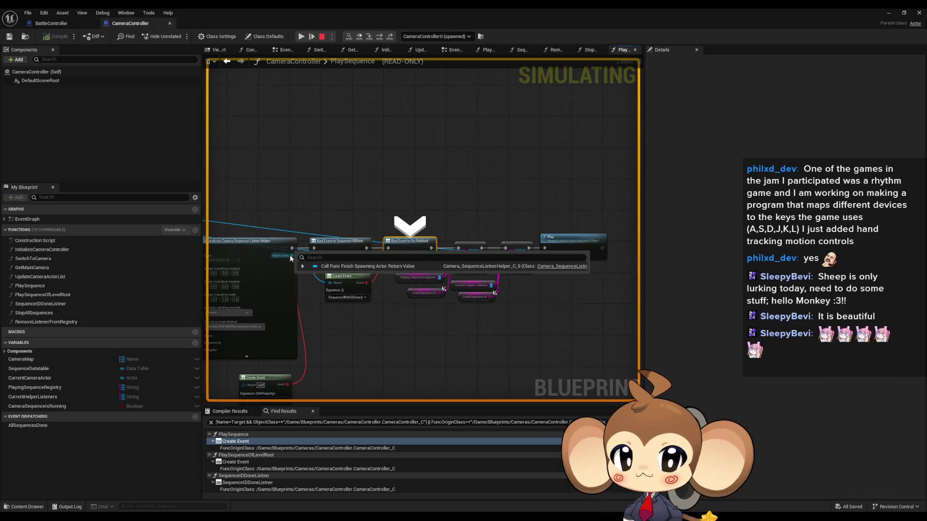
{"action": "scroll", "coordinate": [292, 256], "scroll_direction": "up", "scroll_amount": 4}
Confirm Current Helper Listeners Num is 1, then restore the blueprint window from full screen
{"action": "mouse_move", "coordinate": [295, 255]}
{"action": "left_mouse_down"}
{"action": "mouse_move", "coordinate": [294, 367]}
{"action": "mouse_move", "coordinate": [162, 263]}
{"action": "left_mouse_up"}
{"action": "left_click_drag", "start_coordinate": [440, 312], "coordinate": [520, 275]}
{"action": "mouse_move", "coordinate": [520, 275]}
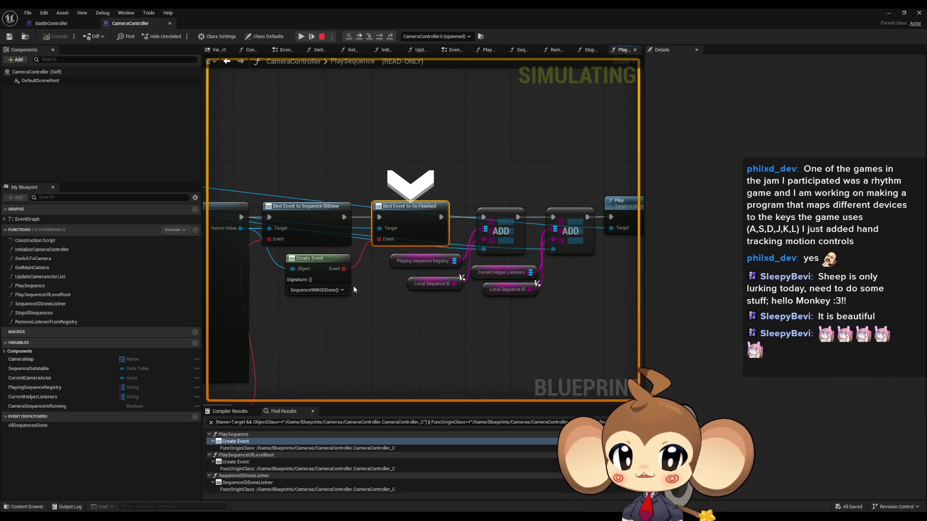
{"action": "mouse_move", "coordinate": [343, 294]}
{"action": "left_mouse_down"}
{"action": "mouse_move", "coordinate": [494, 318]}
{"action": "mouse_move", "coordinate": [425, 298]}
{"action": "left_mouse_up"}
{"action": "scroll", "coordinate": [494, 317], "scroll_direction": "down", "scroll_amount": 1}
{"action": "mouse_move", "coordinate": [487, 305]}
{"action": "left_mouse_down"}
{"action": "mouse_move", "coordinate": [442, 323]}
{"action": "mouse_move", "coordinate": [363, 315]}
{"action": "left_mouse_up"}
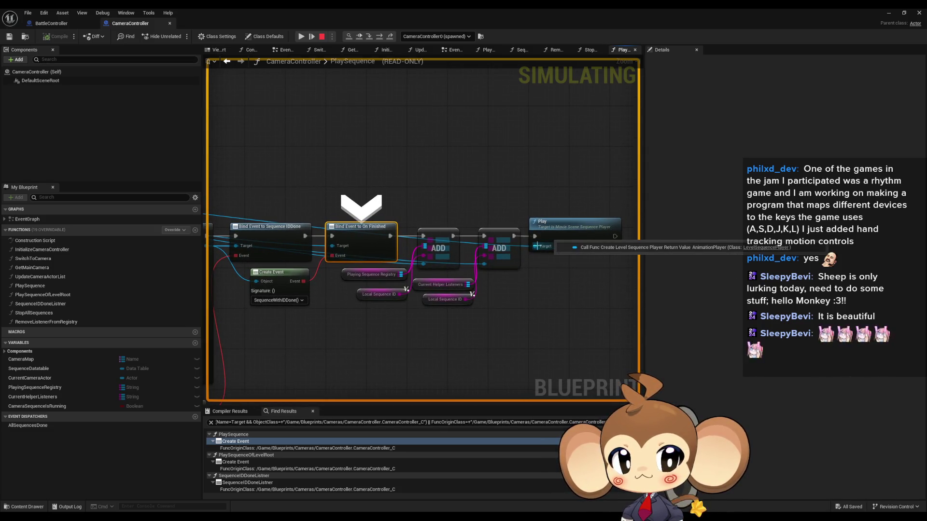
{"action": "double_click", "coordinate": [236, 442]}
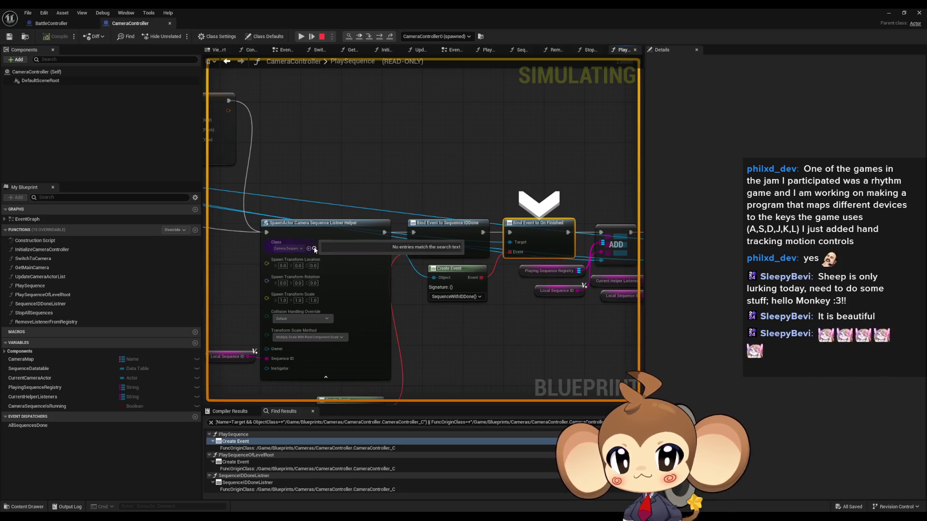
{"action": "double_click", "coordinate": [371, 11]}
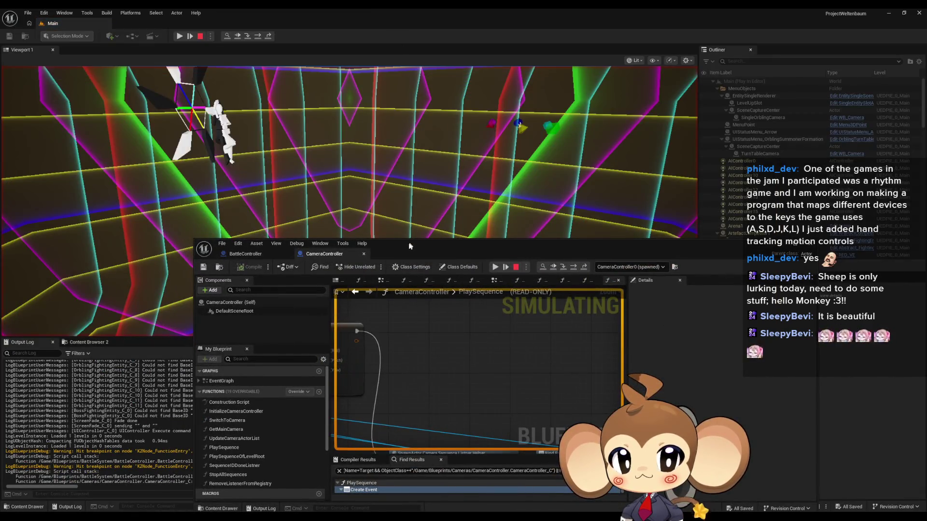
Step over PlaySequence's ADD and Play nodes, back into BattleController up to Find First Actor Of Class
{"action": "left_click_drag", "start_coordinate": [410, 246], "coordinate": [345, 95]}
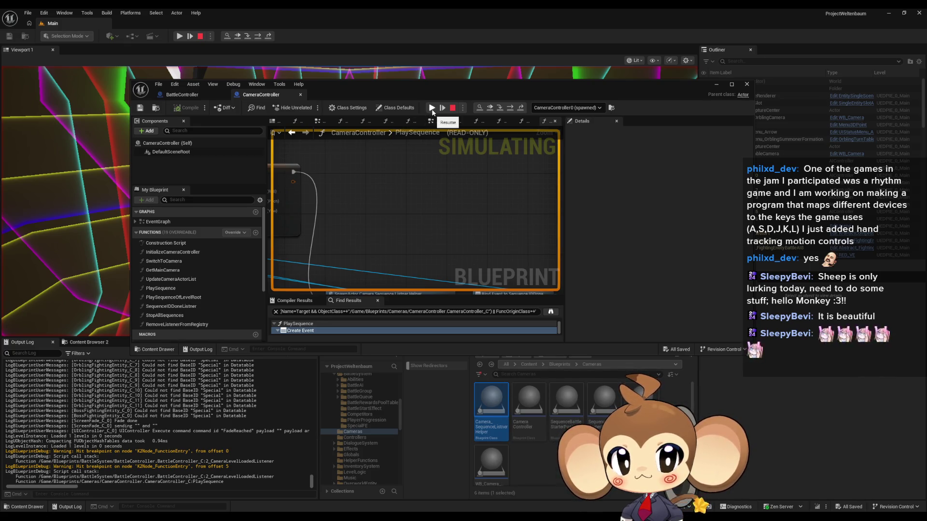
{"action": "left_click", "coordinate": [511, 108]}
{"action": "left_click", "coordinate": [511, 108]}
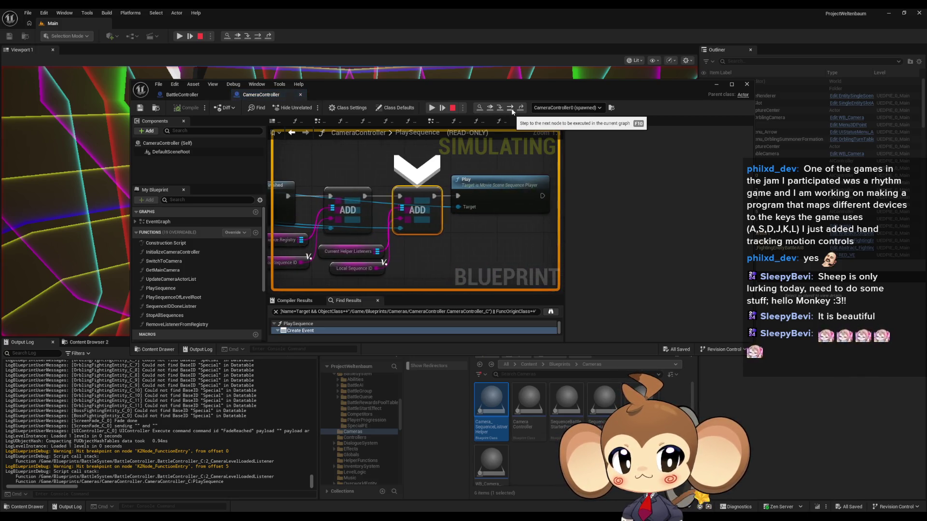
{"action": "left_click", "coordinate": [511, 108]}
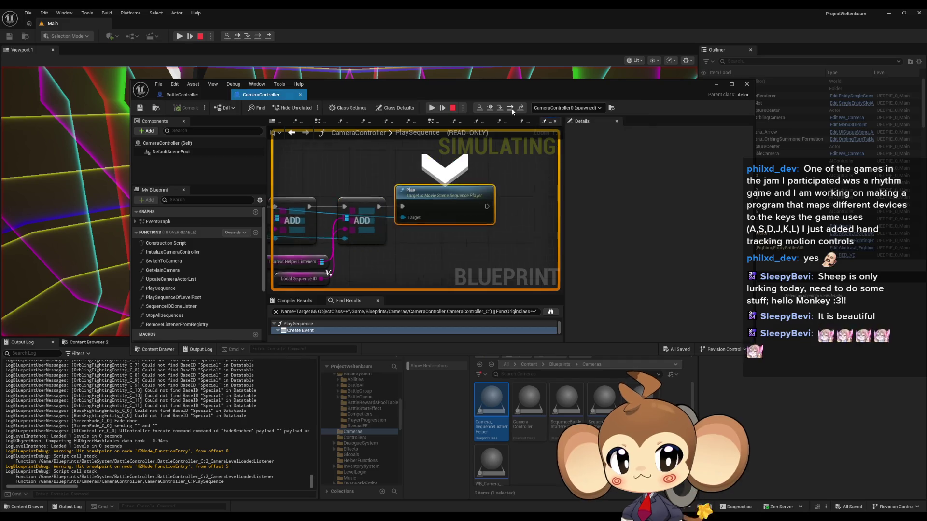
{"action": "left_click", "coordinate": [511, 108]}
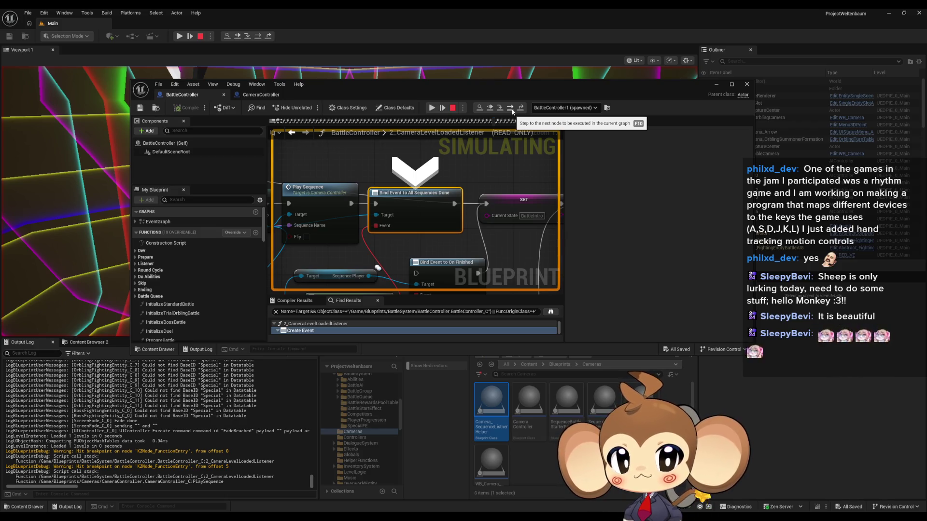
{"action": "left_click", "coordinate": [511, 109]}
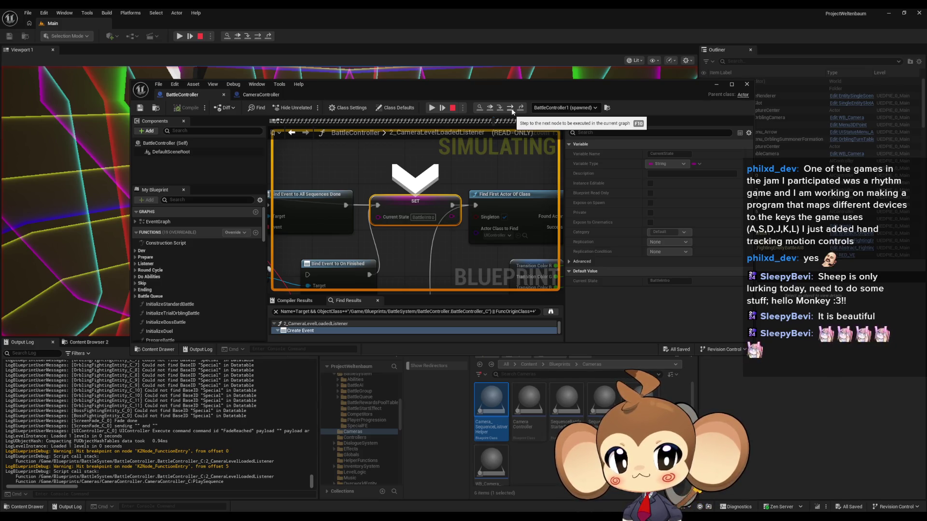
{"action": "left_click", "coordinate": [511, 108]}
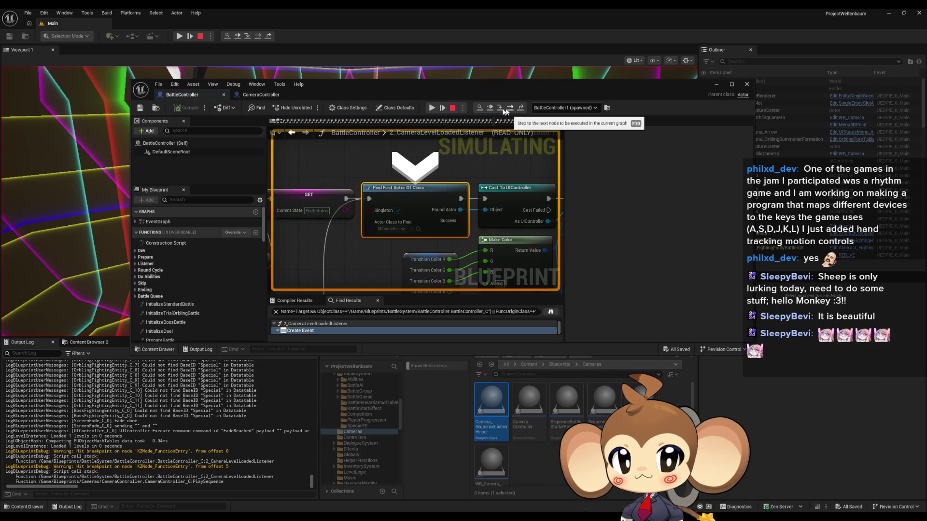
Resume the game and open the Camera_SequenceListnerHelper blueprint
{"action": "left_click", "coordinate": [437, 108]}
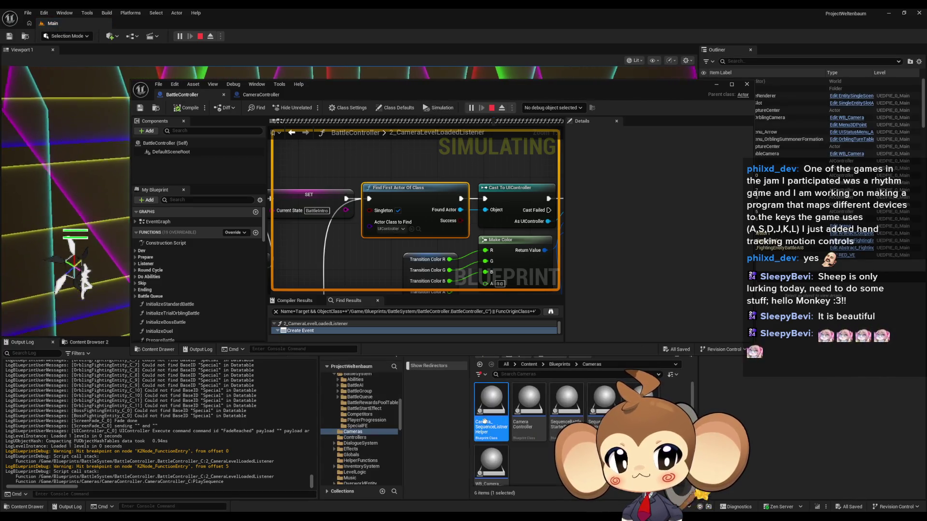
{"action": "double_click", "coordinate": [487, 410]}
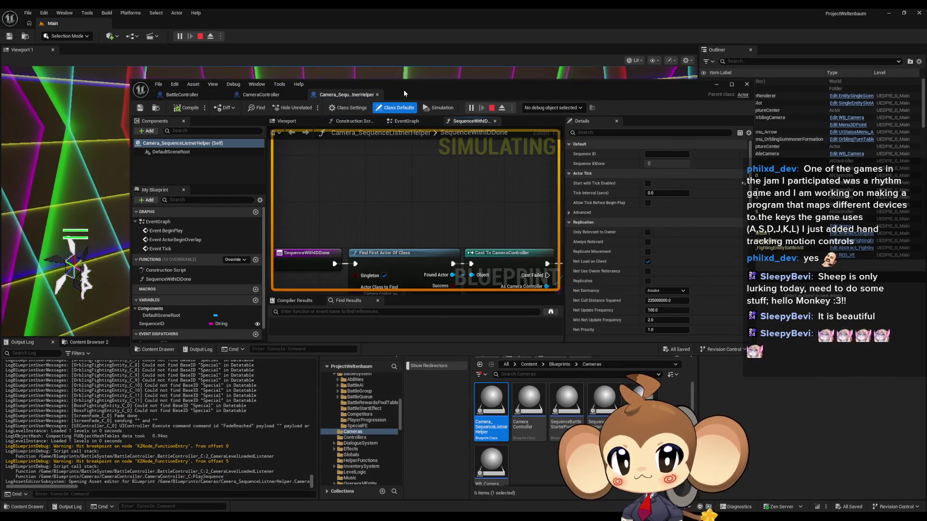
{"action": "left_click_drag", "start_coordinate": [403, 94], "coordinate": [581, 240]}
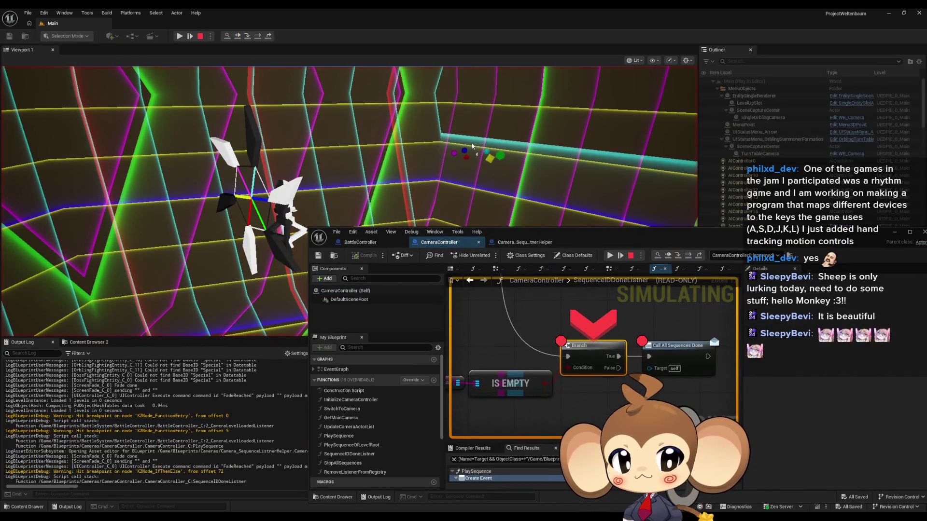
Expand the Playing Sequence Registry watch value to see its one entry, then stop the simulation
{"action": "mouse_move", "coordinate": [514, 376]}
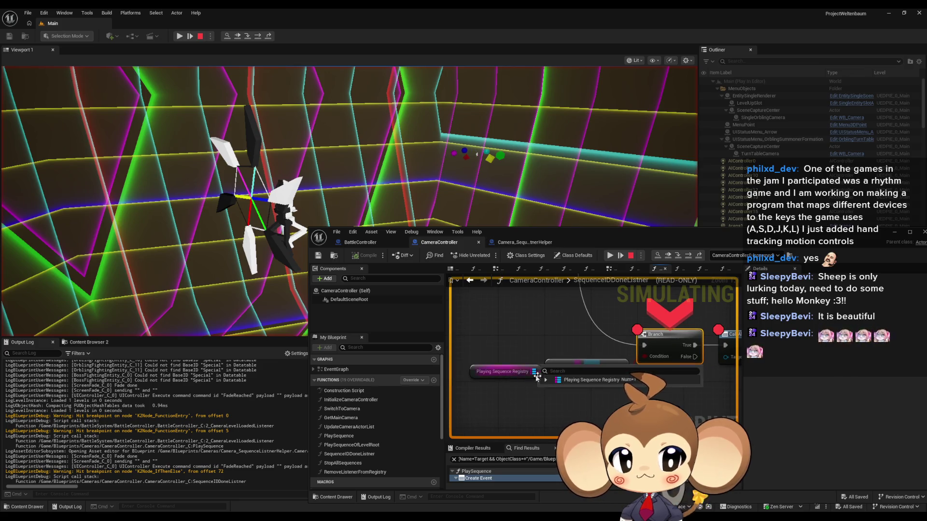
{"action": "left_click", "coordinate": [546, 380]}
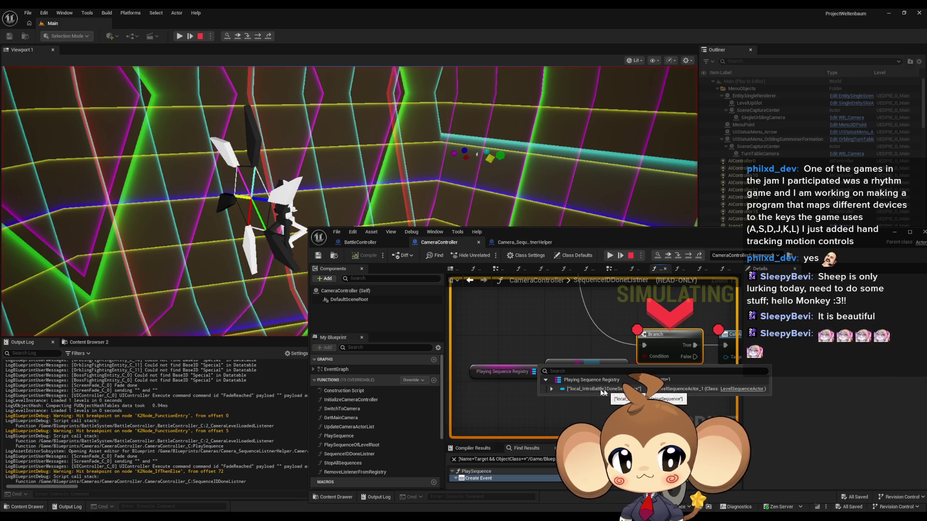
{"action": "scroll", "coordinate": [603, 412], "scroll_direction": "down", "scroll_amount": 2}
{"action": "scroll", "coordinate": [603, 412], "scroll_direction": "down", "scroll_amount": 3}
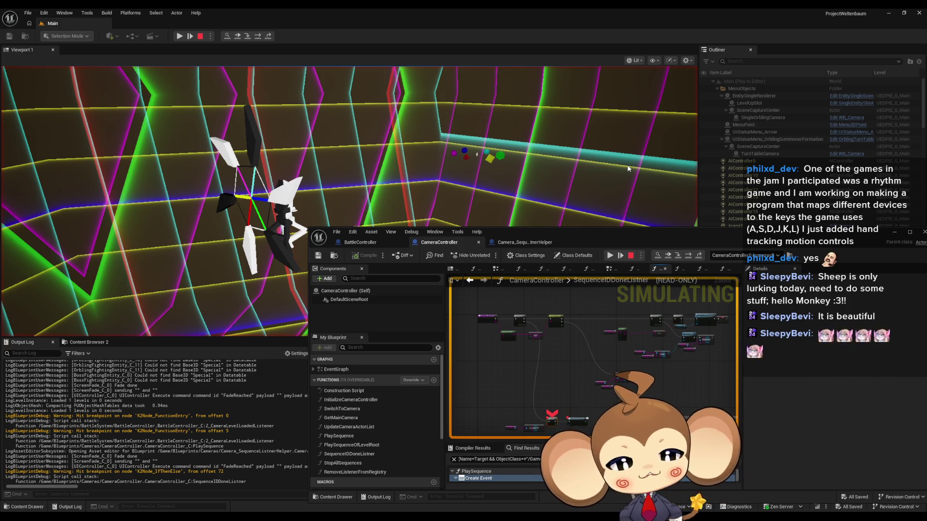
{"action": "left_click", "coordinate": [630, 256]}
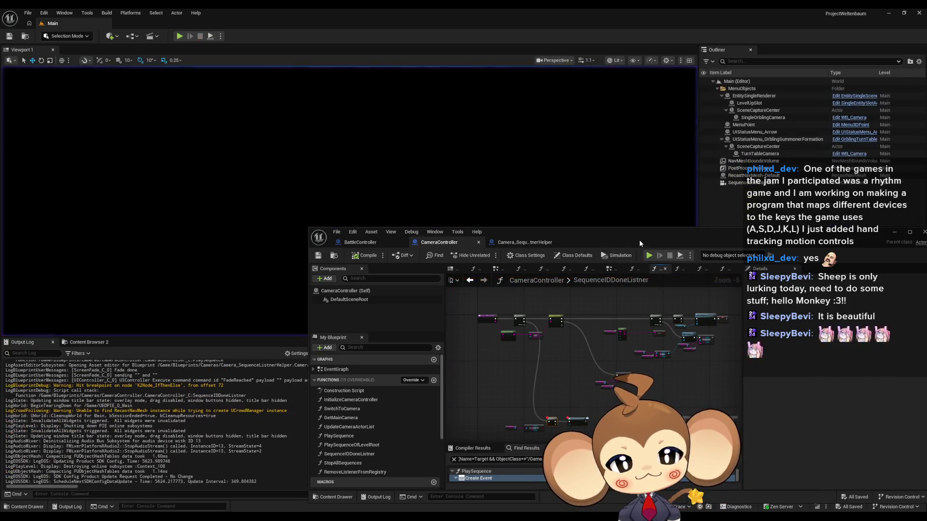
Maximise and restore the blueprint window, then browse from Content into the Sequences folder
{"action": "left_click_drag", "start_coordinate": [596, 234], "coordinate": [480, 166]}
{"action": "double_click", "coordinate": [480, 166]}
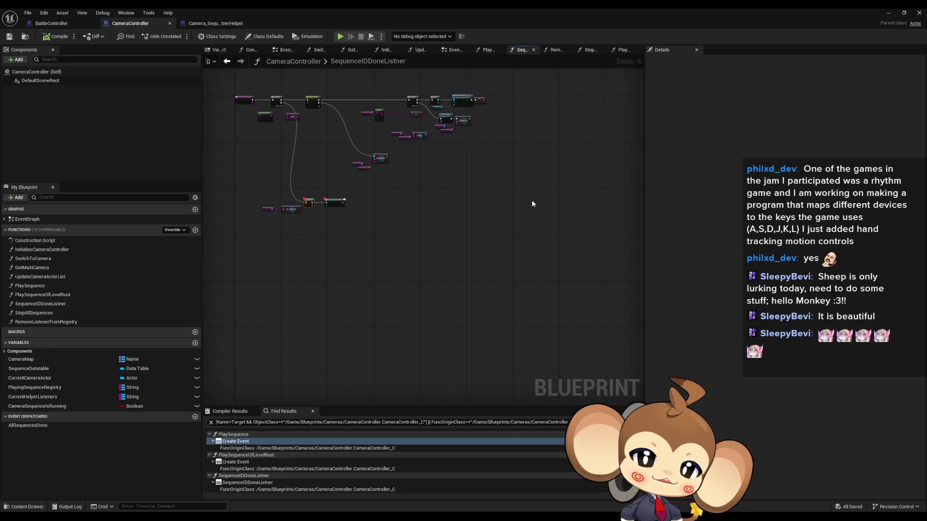
{"action": "double_click", "coordinate": [631, 7]}
{"action": "left_click_drag", "start_coordinate": [688, 164], "coordinate": [647, 50]}
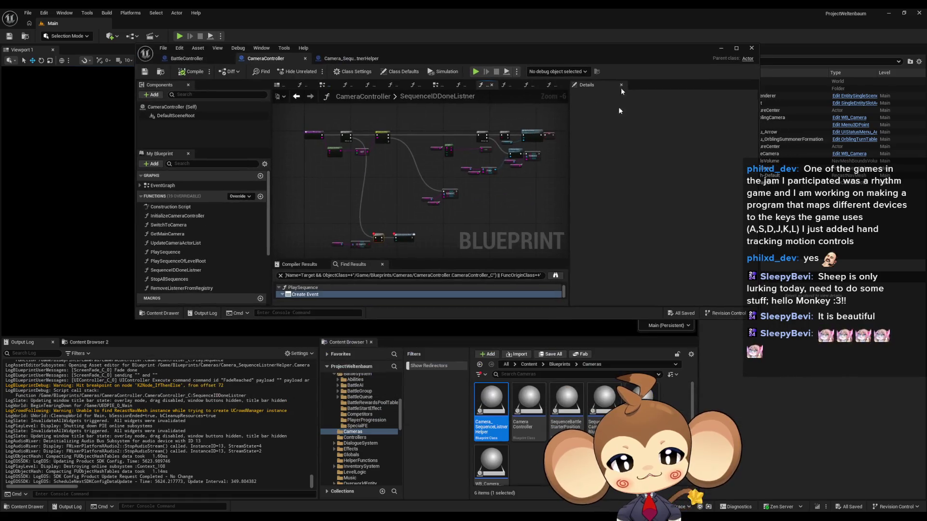
{"action": "left_click", "coordinate": [529, 365]}
{"action": "double_click", "coordinate": [529, 469]}
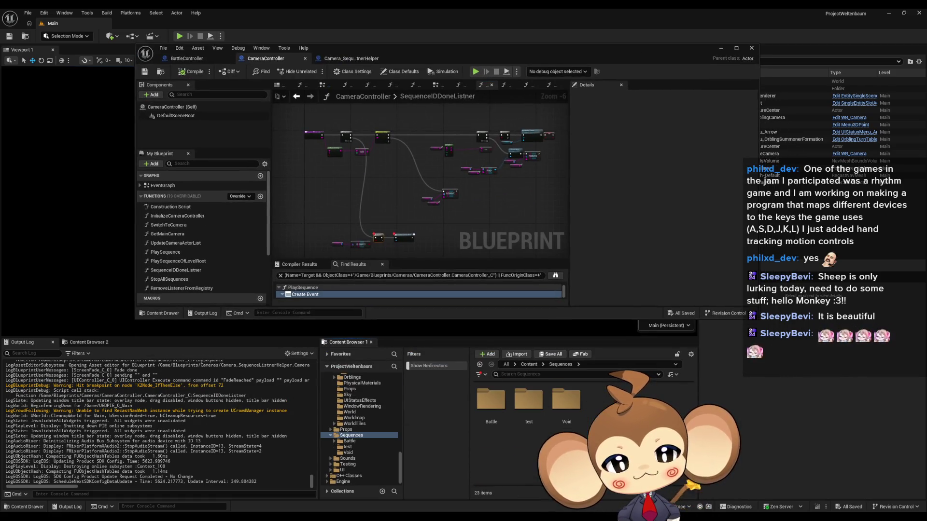
Open LS_AfterIntroBattle1_SubSequence from the Void folder and review its Trigger_PrimalOrblingFight Events track
{"action": "double_click", "coordinate": [567, 407]}
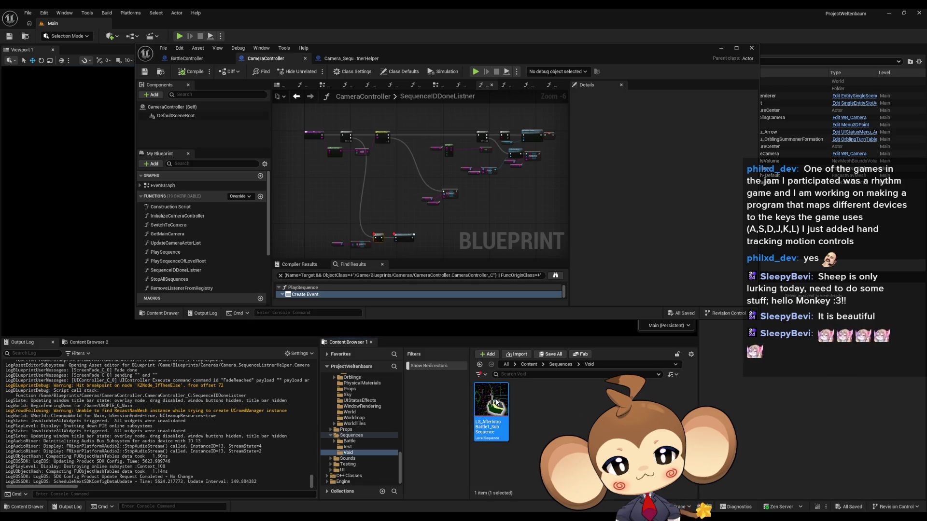
{"action": "double_click", "coordinate": [495, 403]}
{"action": "double_click", "coordinate": [475, 279]}
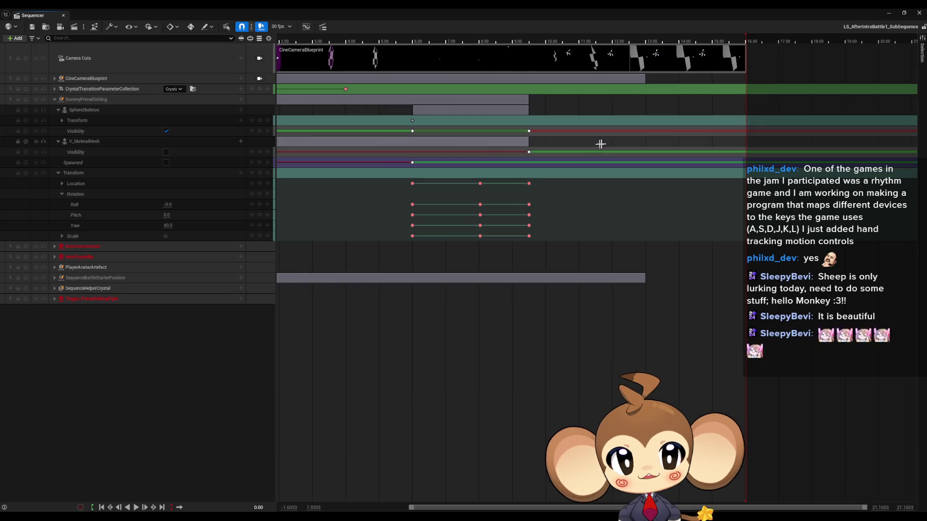
{"action": "left_click_drag", "start_coordinate": [616, 150], "coordinate": [666, 160]}
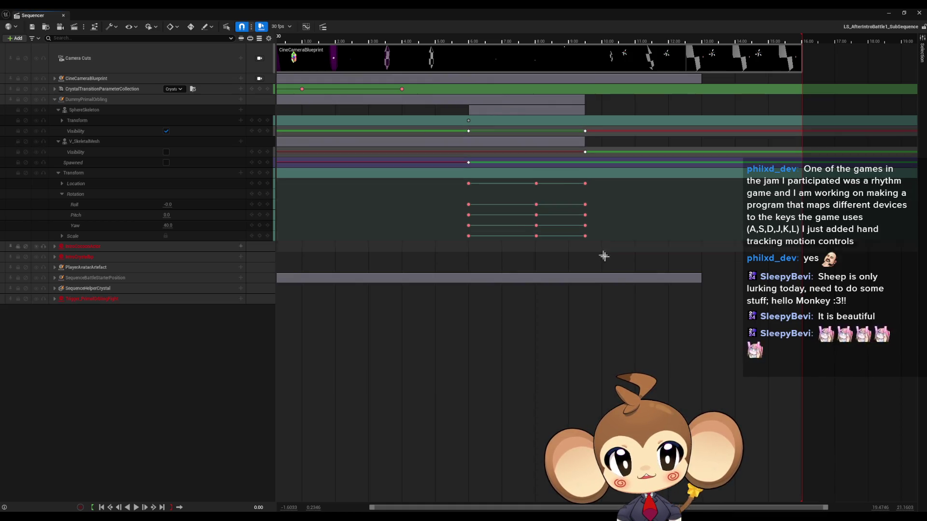
{"action": "mouse_move", "coordinate": [643, 174]}
{"action": "left_mouse_down"}
{"action": "mouse_move", "coordinate": [600, 205]}
{"action": "mouse_move", "coordinate": [687, 200]}
{"action": "left_mouse_up"}
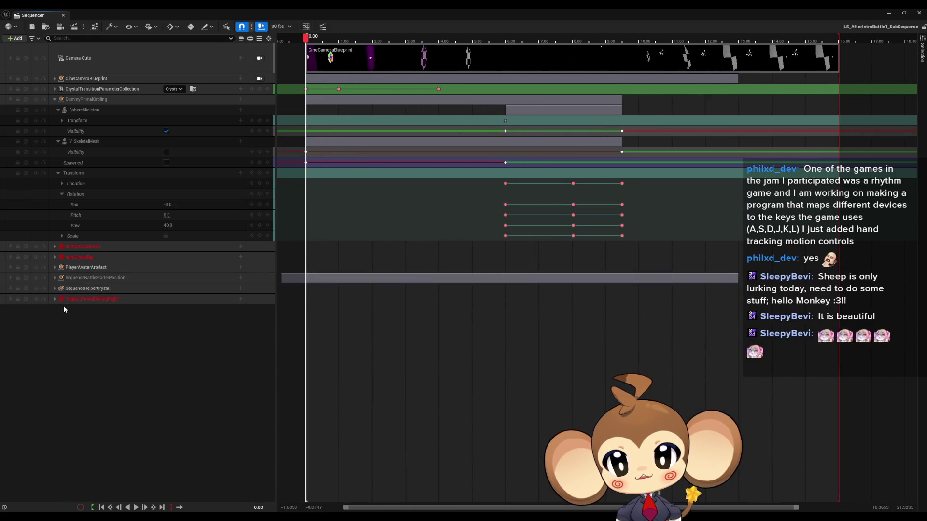
{"action": "left_click", "coordinate": [55, 300]}
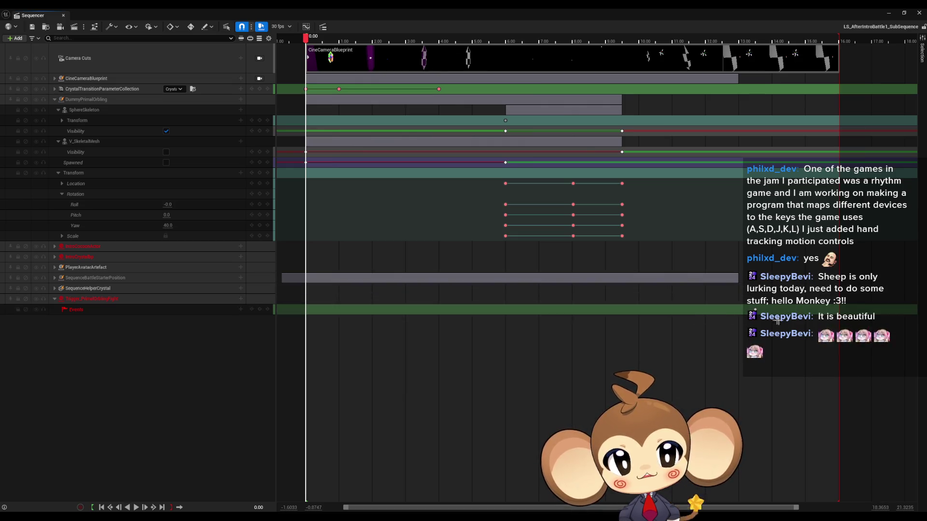
{"action": "scroll", "coordinate": [676, 319], "scroll_direction": "right", "scroll_amount": 5}
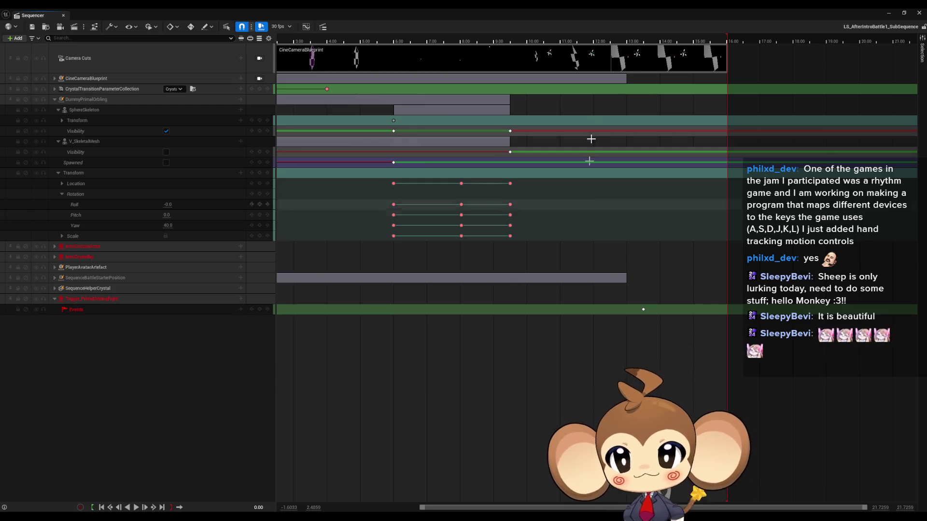
{"action": "left_click", "coordinate": [889, 13]}
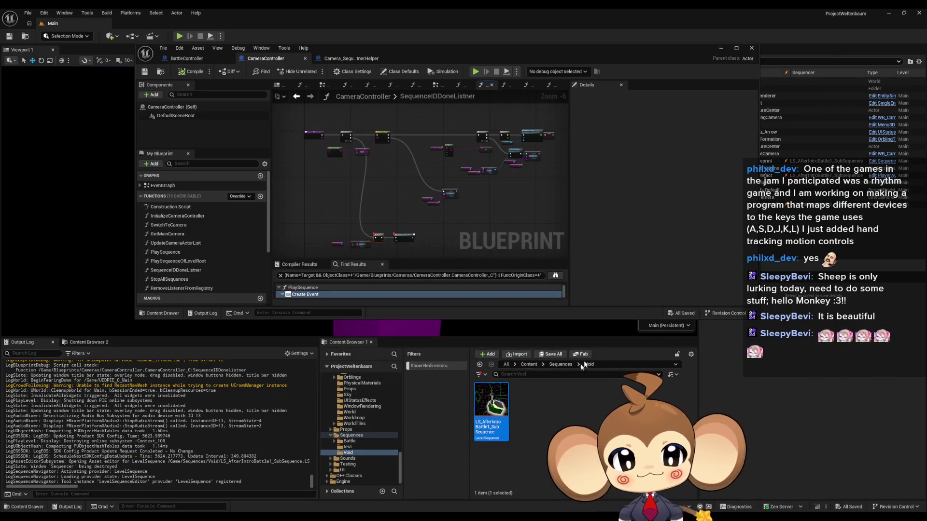
Maximise the CameraController editor and open its PlaySequence function graph
{"action": "left_click", "coordinate": [536, 400]}
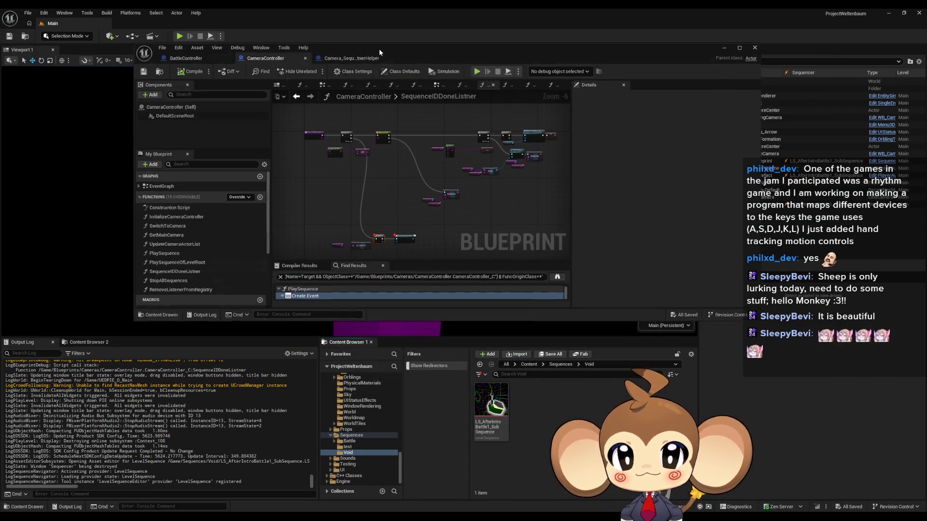
{"action": "double_click", "coordinate": [379, 48]}
{"action": "scroll", "coordinate": [414, 283], "scroll_direction": "up", "scroll_amount": 5}
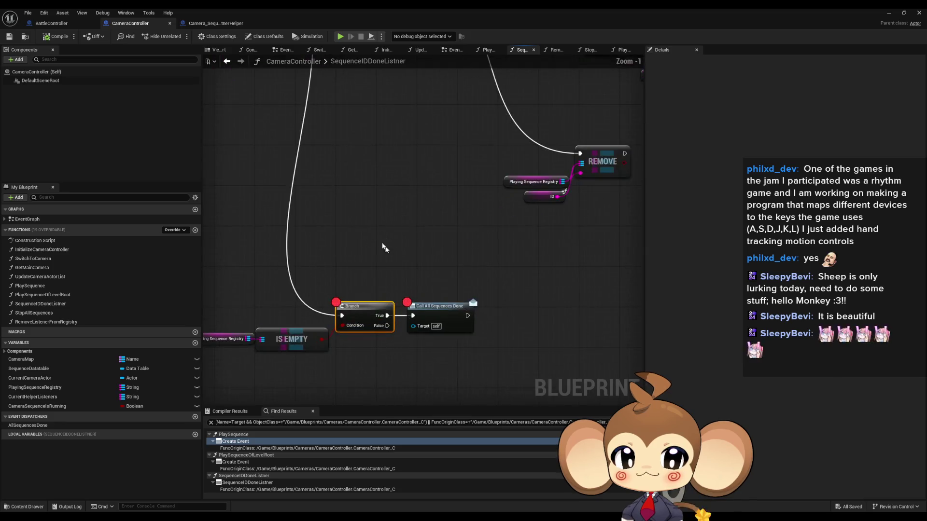
{"action": "left_click", "coordinate": [350, 154]}
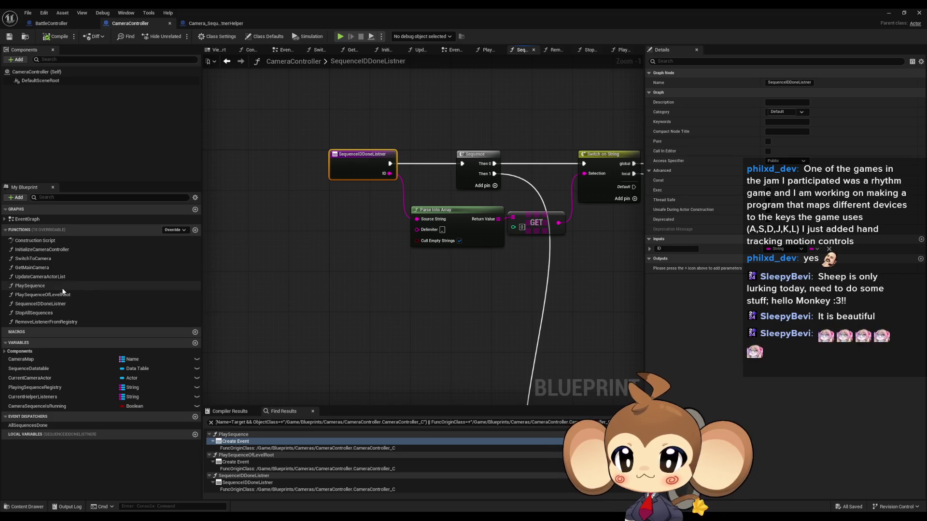
{"action": "double_click", "coordinate": [33, 286]}
{"action": "scroll", "coordinate": [379, 196], "scroll_direction": "down", "scroll_amount": 4}
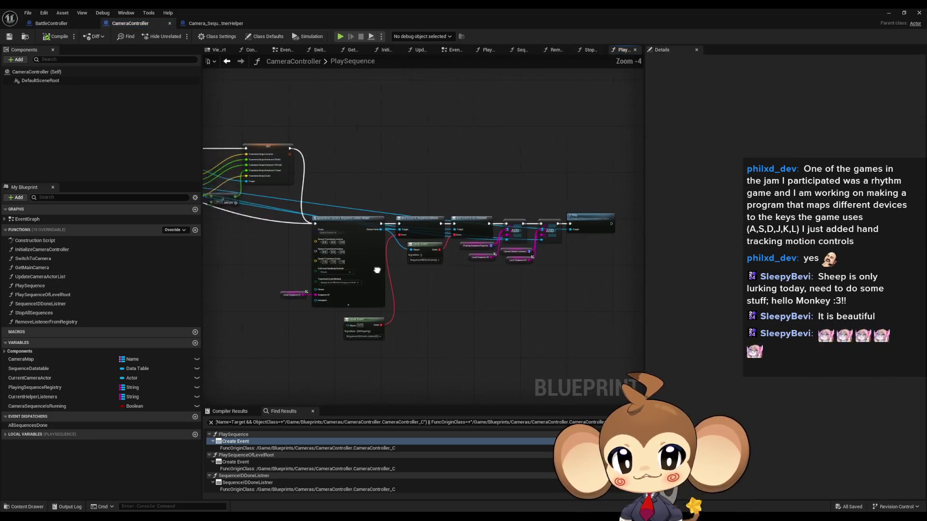
{"action": "mouse_move", "coordinate": [349, 269]}
{"action": "left_mouse_down"}
{"action": "mouse_move", "coordinate": [424, 248]}
{"action": "mouse_move", "coordinate": [425, 367]}
{"action": "left_mouse_up"}
Inspect StopAllSequences' Current Helper Listeners variable, then switch to the BattleController blueprint
{"action": "double_click", "coordinate": [33, 313]}
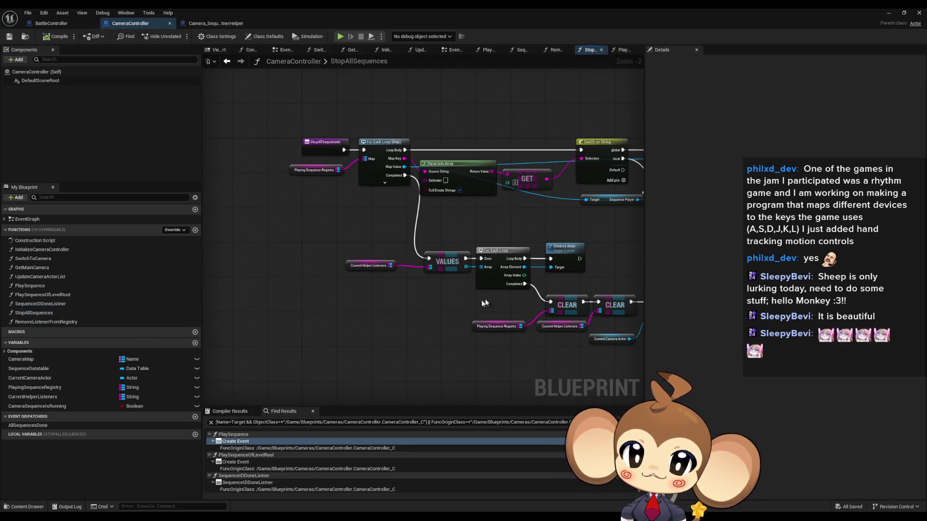
{"action": "scroll", "coordinate": [481, 299], "scroll_direction": "up", "scroll_amount": 2}
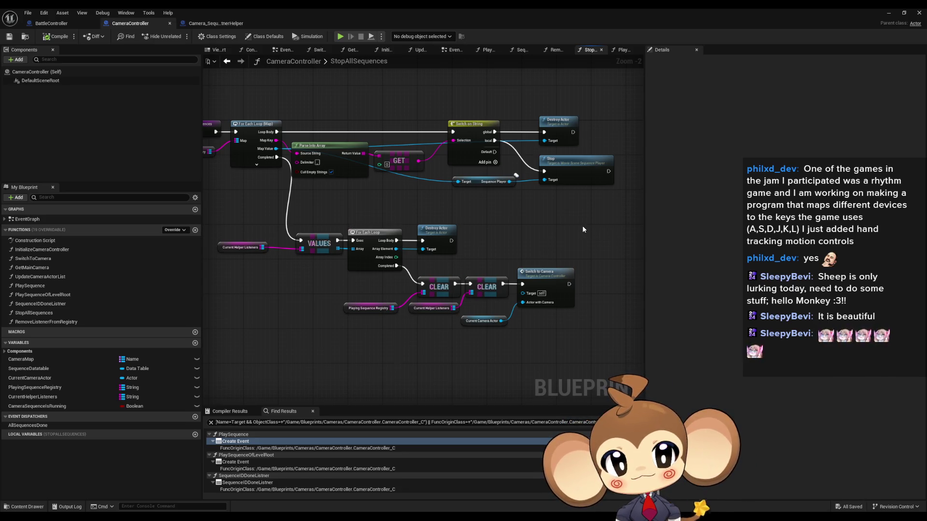
{"action": "left_click_drag", "start_coordinate": [576, 227], "coordinate": [586, 253]}
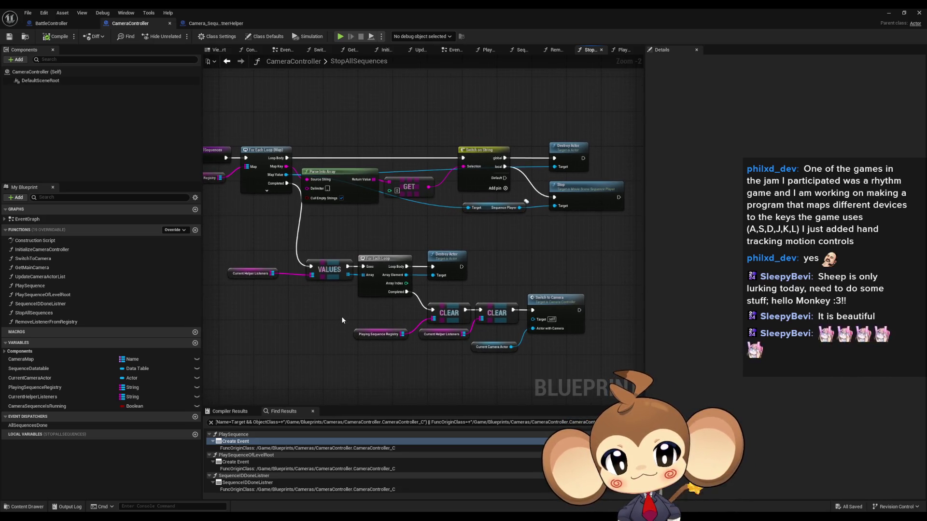
{"action": "left_click", "coordinate": [441, 334]}
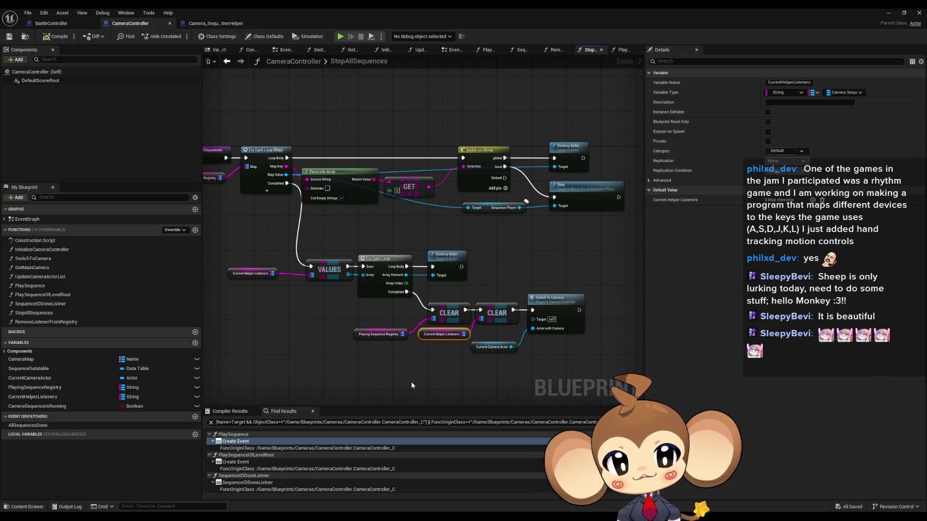
{"action": "key", "text": "Home"}
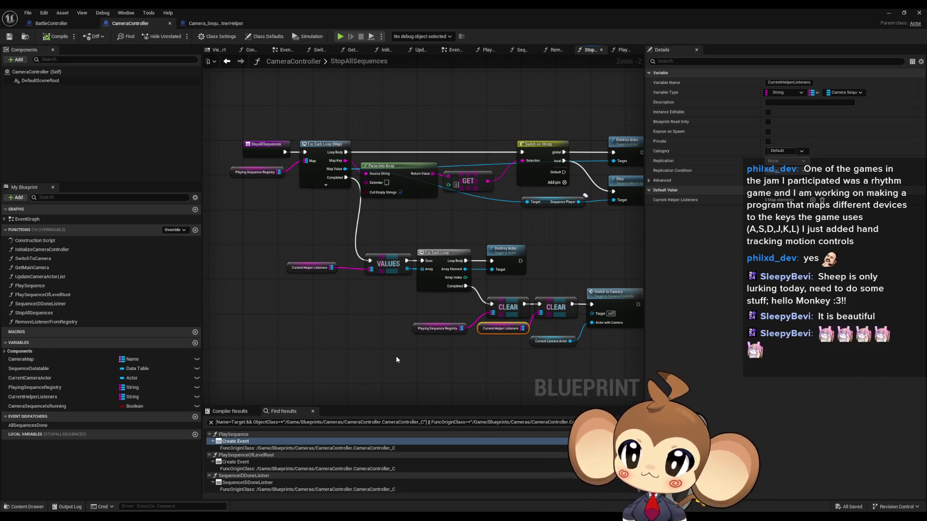
{"action": "left_click", "coordinate": [62, 25]}
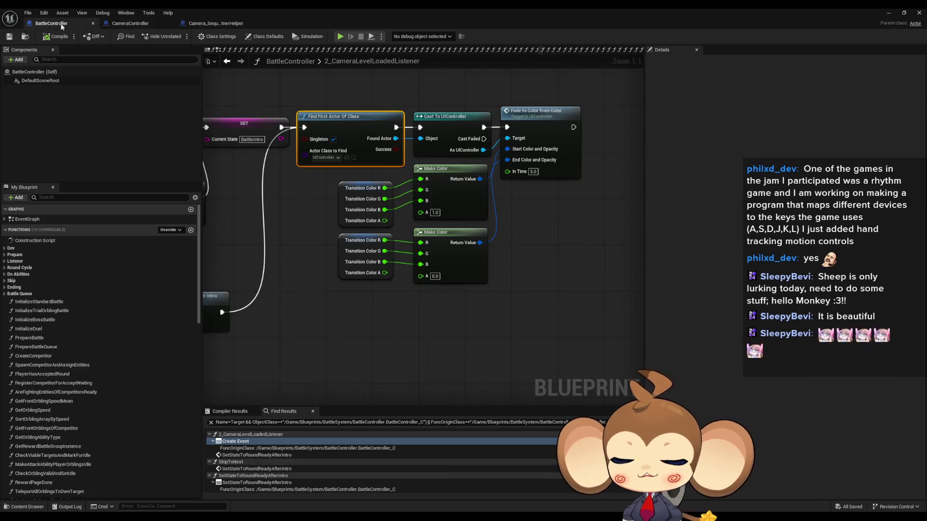
Remove the breakpoint from the 2_CameraLevelLoadedListener node
{"action": "left_click_drag", "start_coordinate": [462, 283], "coordinate": [512, 283]}
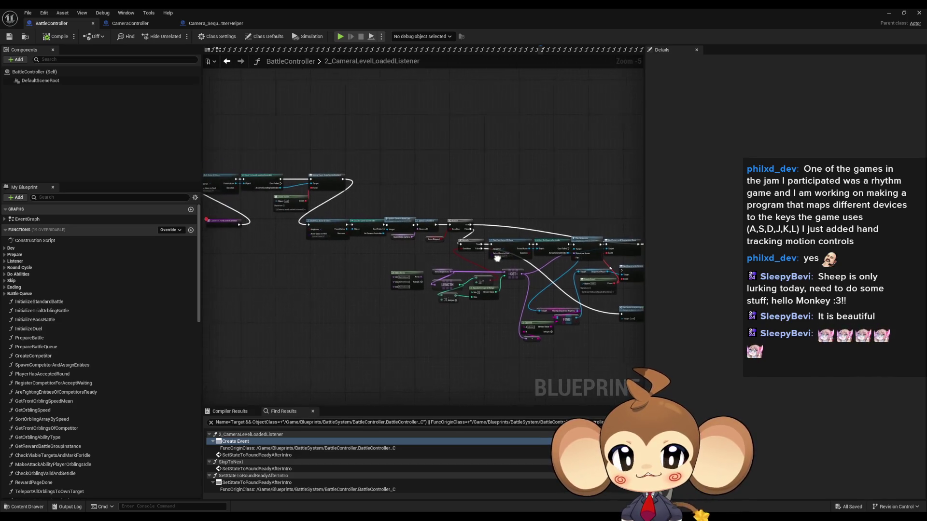
{"action": "right_click", "coordinate": [312, 258]}
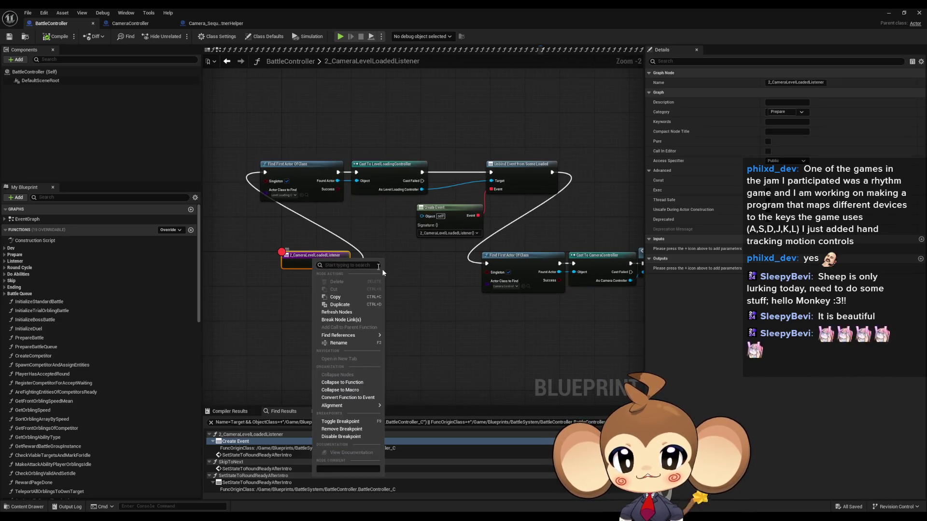
{"action": "left_click", "coordinate": [347, 429]}
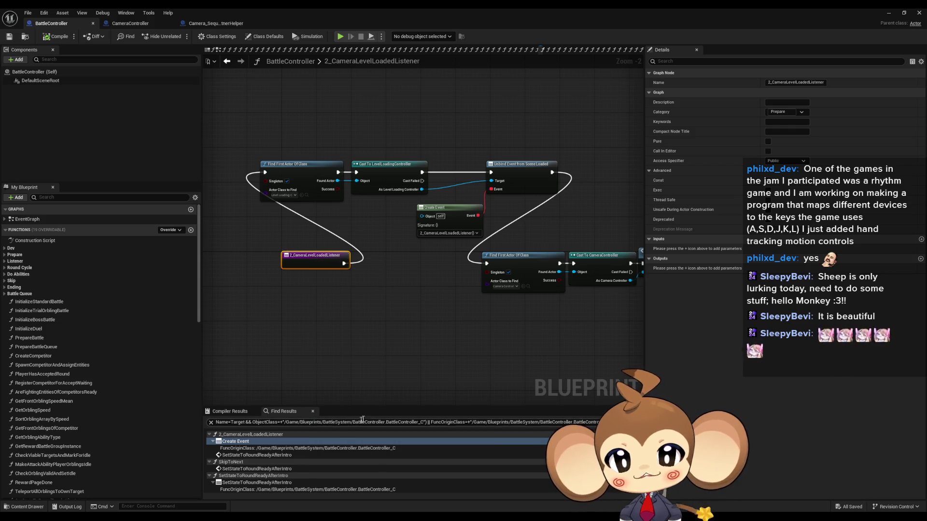
Locate the Play Sequence node and the Camera Controller cast that precedes it
{"action": "scroll", "coordinate": [386, 313], "scroll_direction": "down", "scroll_amount": 4}
{"action": "left_click_drag", "start_coordinate": [328, 316], "coordinate": [271, 308]}
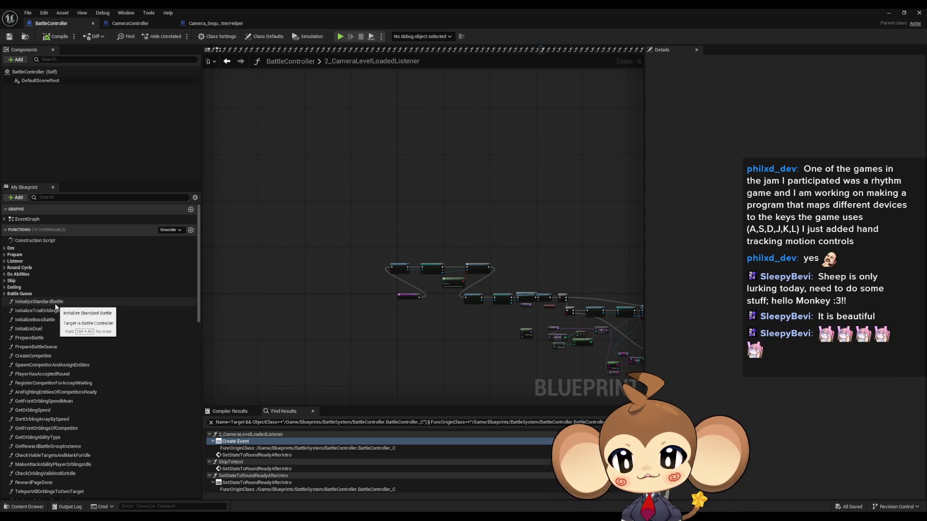
{"action": "scroll", "coordinate": [346, 337], "scroll_direction": "up", "scroll_amount": 2}
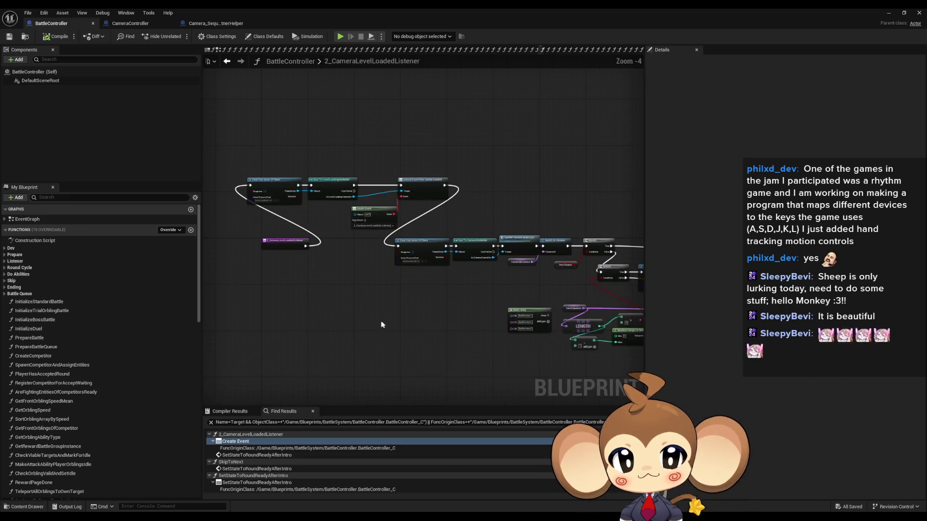
{"action": "left_click_drag", "start_coordinate": [494, 326], "coordinate": [317, 295]}
{"action": "left_click_drag", "start_coordinate": [357, 376], "coordinate": [293, 349]}
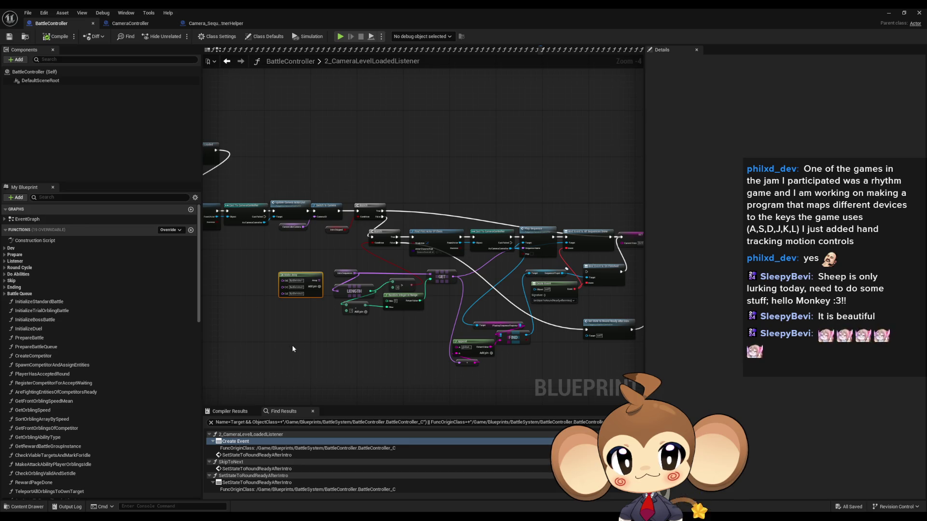
{"action": "key", "text": "alt+Left"}
{"action": "left_click", "coordinate": [517, 304]}
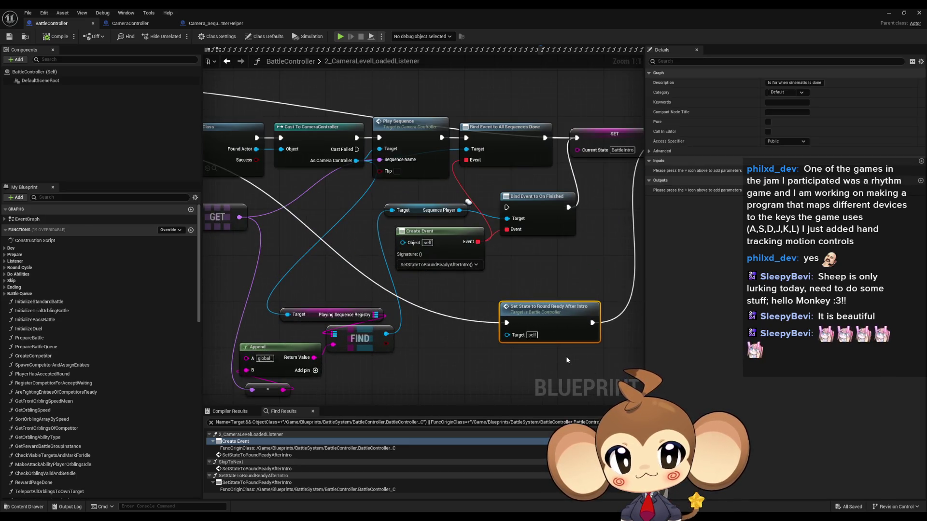
{"action": "left_click", "coordinate": [432, 117]}
{"action": "left_click_drag", "start_coordinate": [432, 116], "coordinate": [611, 261]}
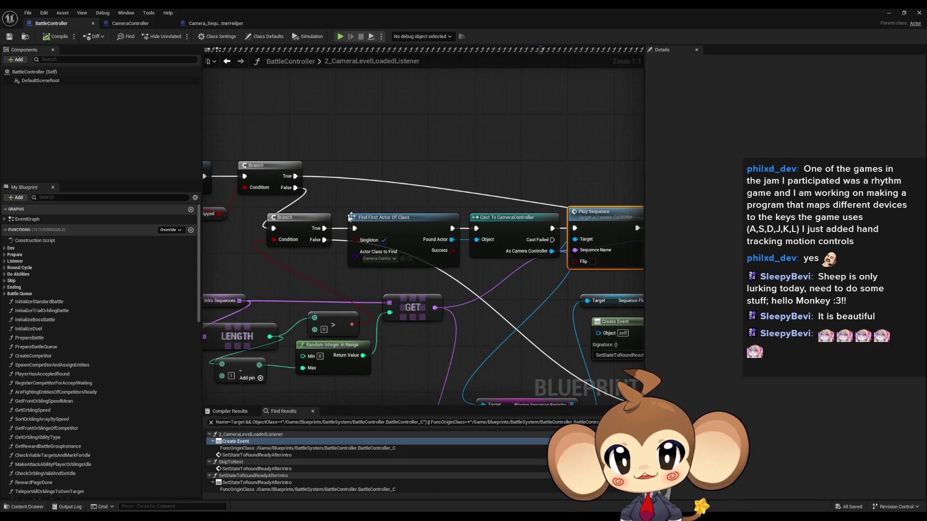
{"action": "left_click_drag", "start_coordinate": [433, 201], "coordinate": [365, 213]}
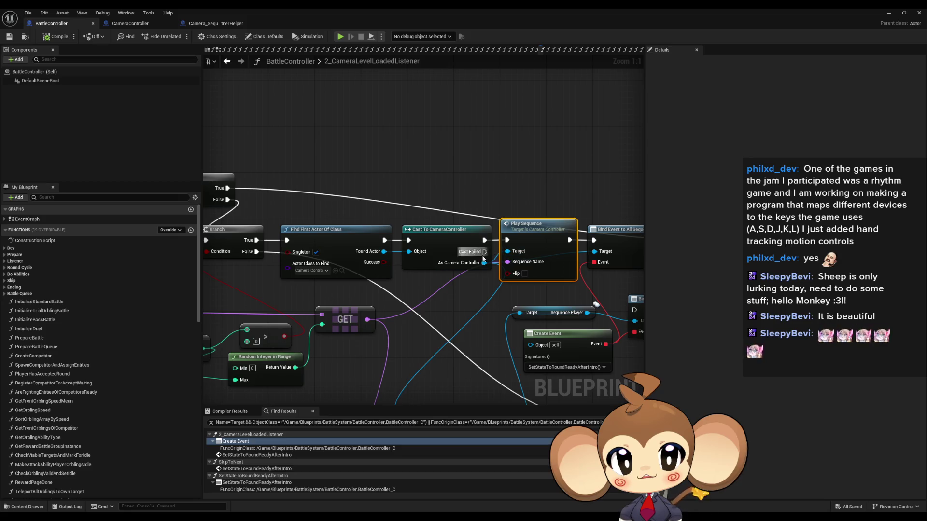
Add Stop All Sequences from As Camera Controller, wired before Play Sequence, and open its definition
{"action": "left_click_drag", "start_coordinate": [484, 263], "coordinate": [470, 159]}
{"action": "type", "text": "stop"}
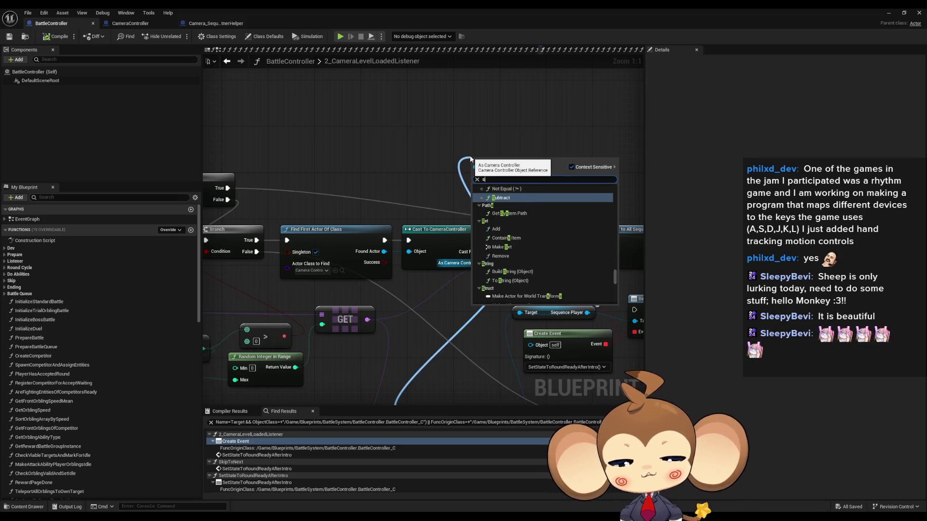
{"action": "key", "text": "Return"}
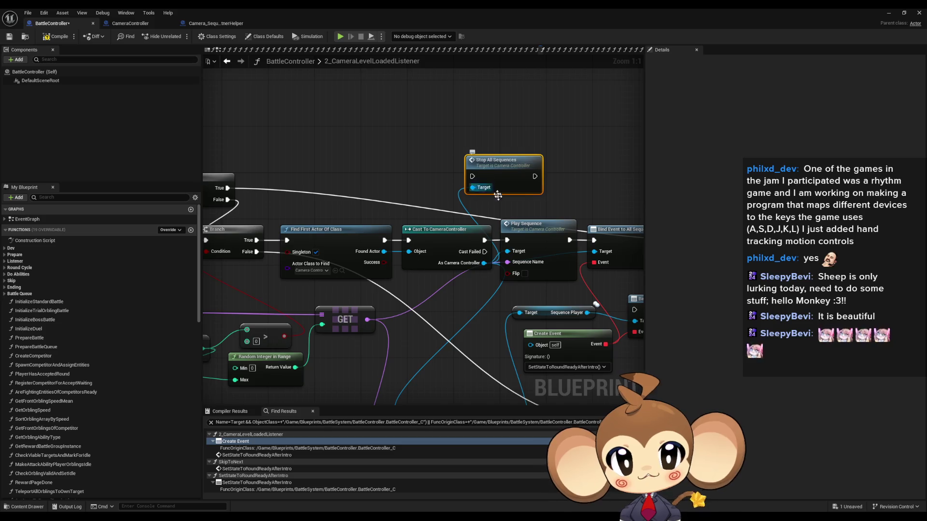
{"action": "mouse_move", "coordinate": [508, 234]}
{"action": "left_mouse_down"}
{"action": "mouse_move", "coordinate": [474, 278]}
{"action": "mouse_move", "coordinate": [500, 220]}
{"action": "left_mouse_up"}
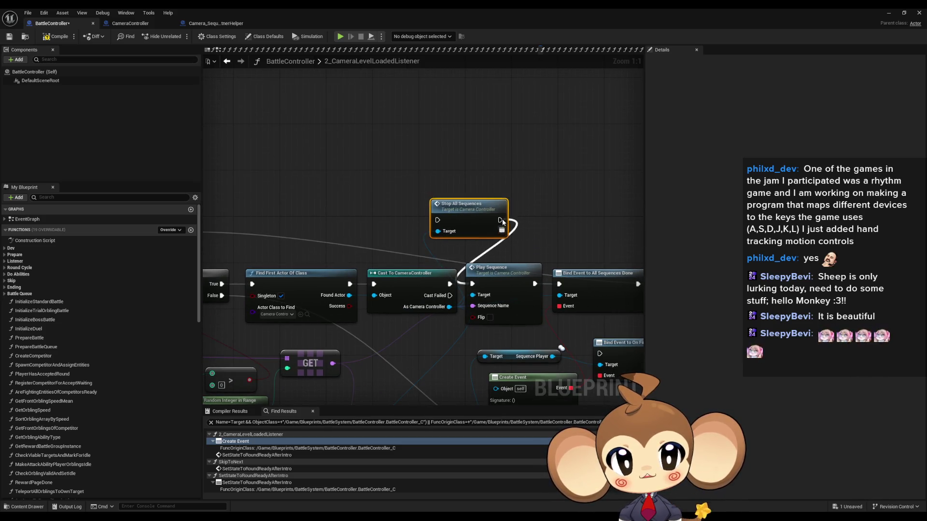
{"action": "left_click_drag", "start_coordinate": [437, 220], "coordinate": [449, 285]}
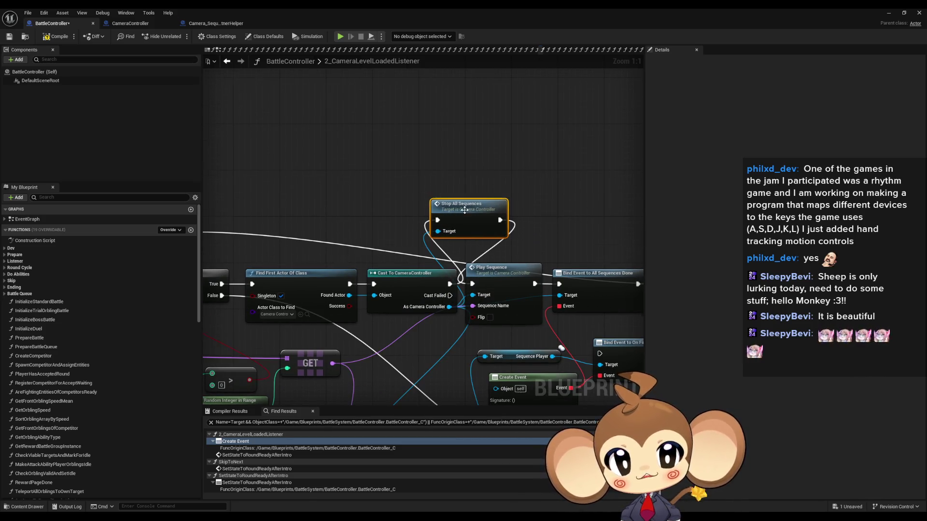
{"action": "double_click", "coordinate": [456, 234]}
{"action": "scroll", "coordinate": [315, 266], "scroll_direction": "up", "scroll_amount": 2}
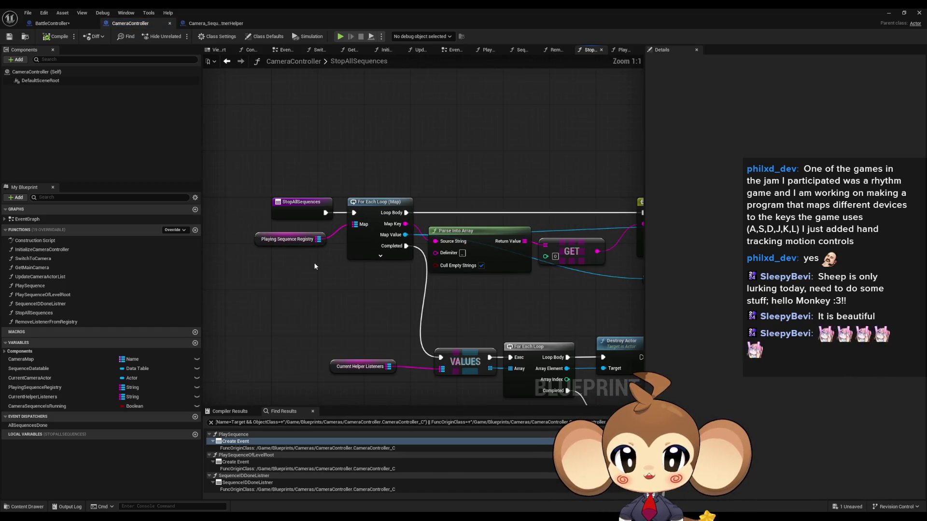
Review StopAllSequences' Playing Sequence Registry, Current Helper Listeners, Switch to Camera and Current Camera Actor nodes
{"action": "left_click", "coordinate": [301, 240]}
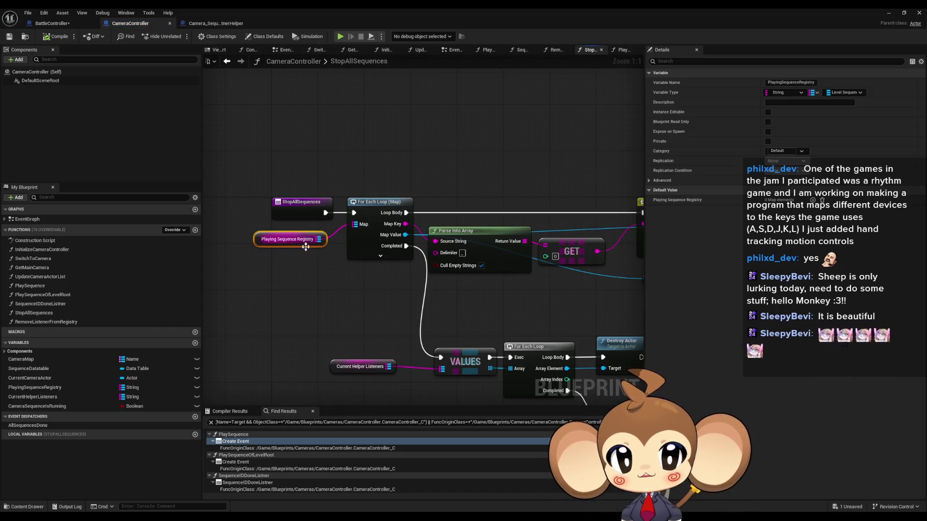
{"action": "left_click_drag", "start_coordinate": [429, 314], "coordinate": [351, 249]}
{"action": "mouse_move", "coordinate": [283, 288]}
{"action": "left_mouse_down"}
{"action": "mouse_move", "coordinate": [341, 355]}
{"action": "mouse_move", "coordinate": [345, 314]}
{"action": "left_mouse_up"}
{"action": "left_click_drag", "start_coordinate": [433, 221], "coordinate": [256, 181]}
{"action": "mouse_move", "coordinate": [470, 243]}
{"action": "left_mouse_down"}
{"action": "mouse_move", "coordinate": [338, 295]}
{"action": "mouse_move", "coordinate": [577, 388]}
{"action": "left_mouse_up"}
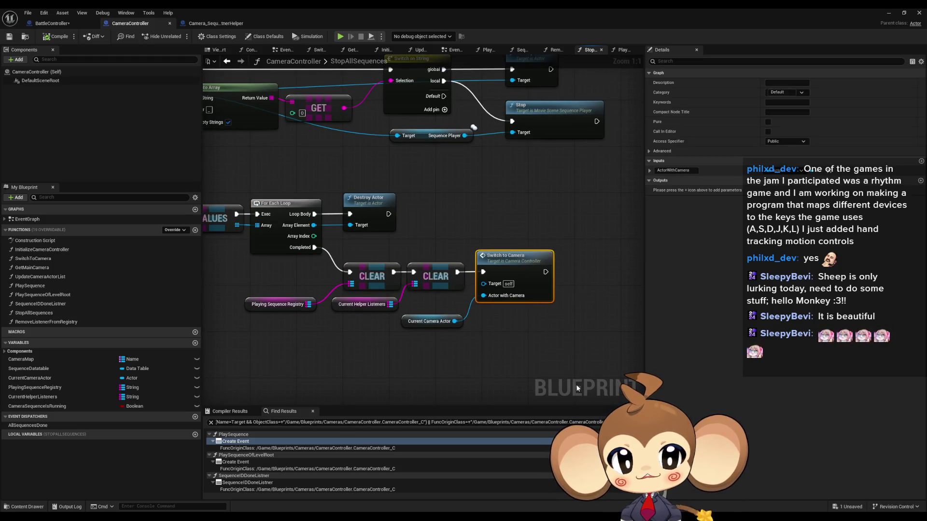
{"action": "left_click", "coordinate": [429, 321]}
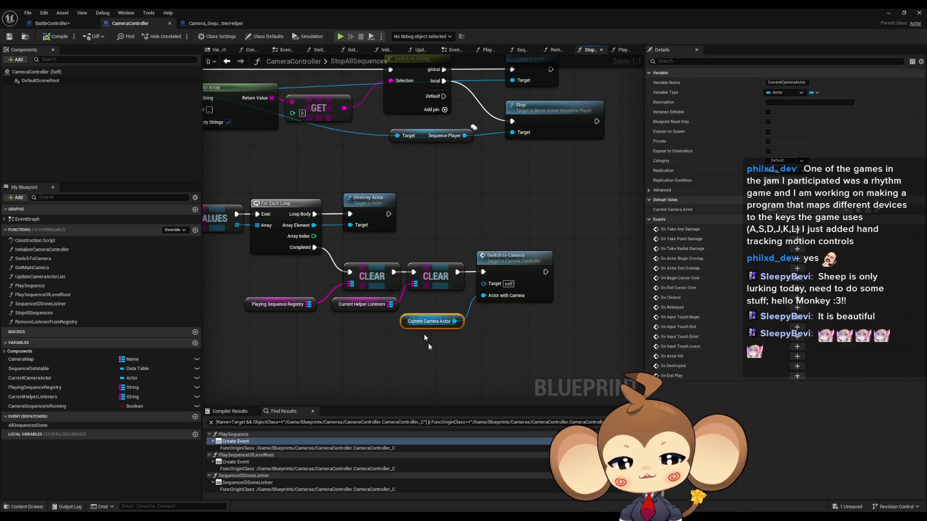
{"action": "scroll", "coordinate": [450, 360], "scroll_direction": "down", "scroll_amount": 5}
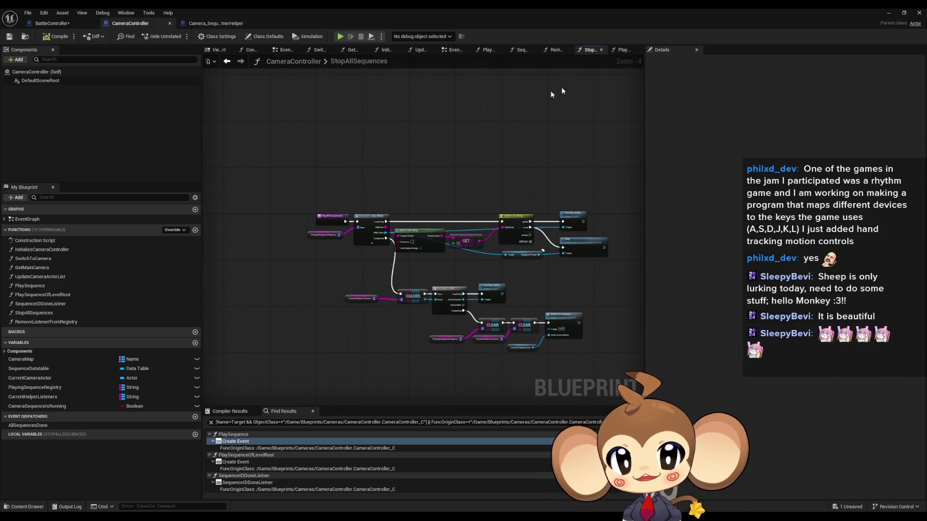
Restore the editor window, close Sequencer, and return the Content Browser to the Content root
{"action": "left_click", "coordinate": [903, 13]}
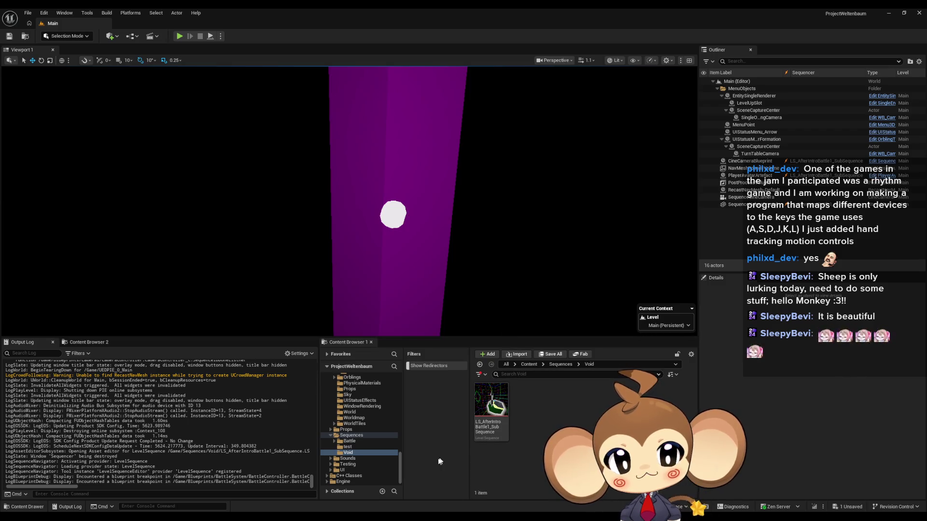
{"action": "mouse_move", "coordinate": [379, 514]}
{"action": "left_click", "coordinate": [492, 477]}
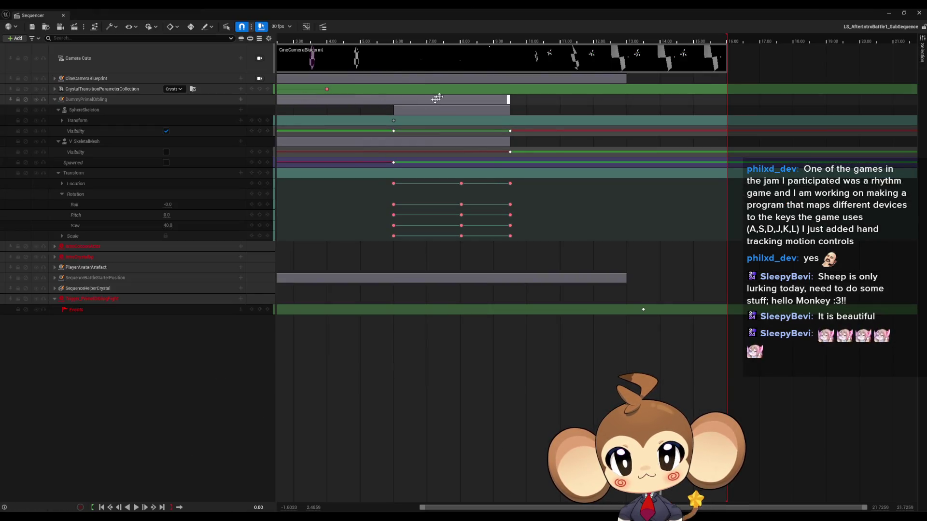
{"action": "left_click", "coordinate": [919, 13]}
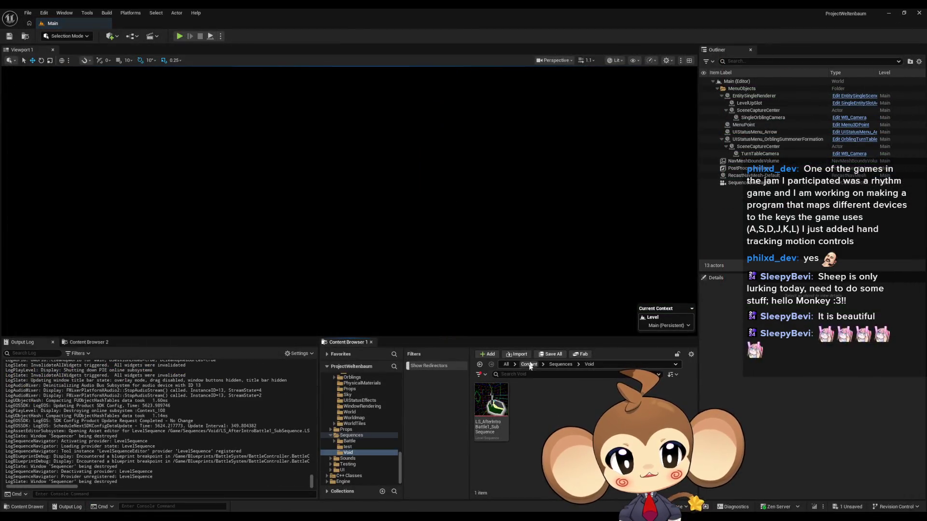
{"action": "left_click", "coordinate": [529, 365]}
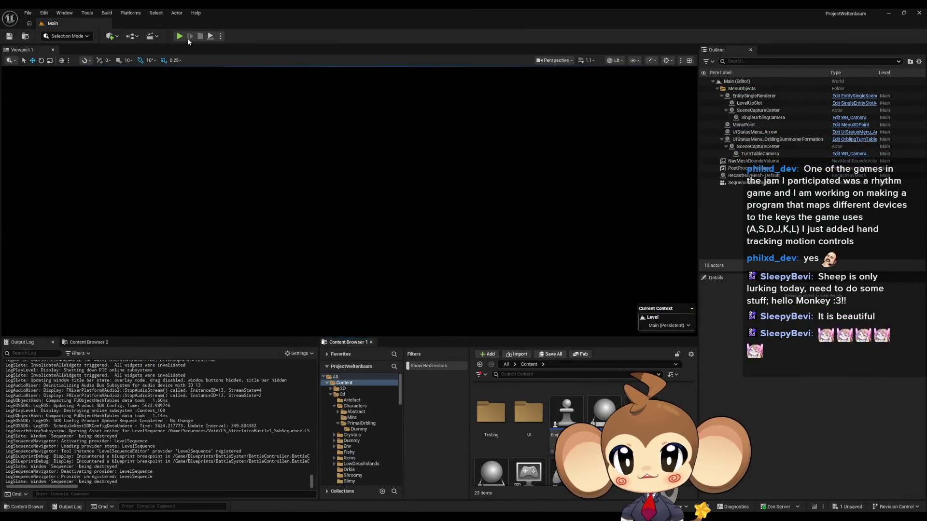